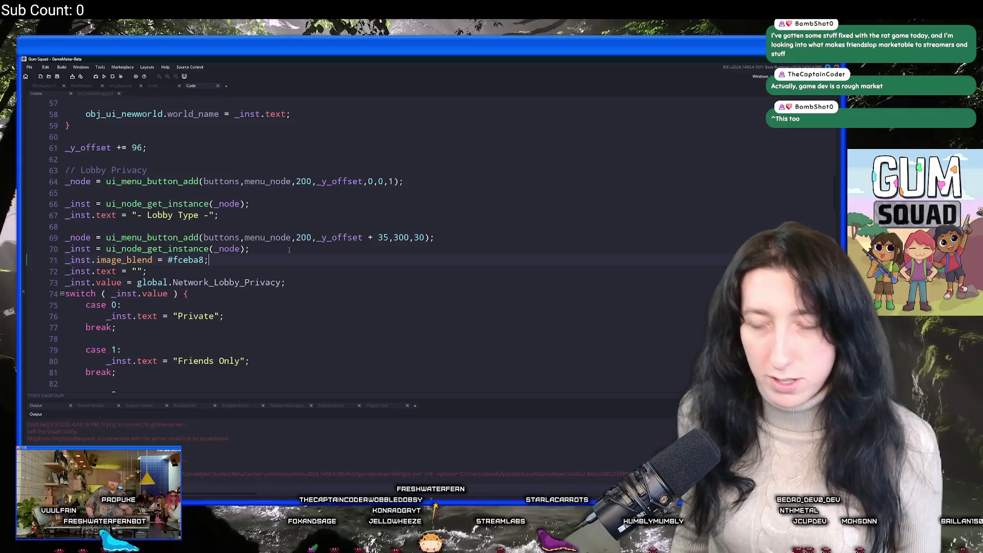
# Inspect the global.Network_Lobby_Privacy variable on line 73 of the lobby code.
pyautogui.click(289, 250)
pyautogui.scroll(-3, 289, 250)
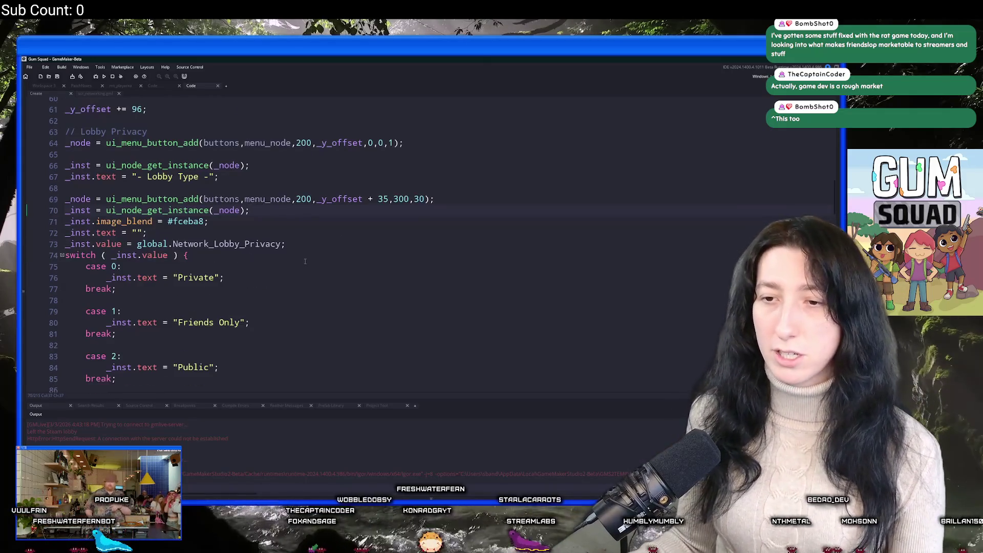
pyautogui.click(276, 244)
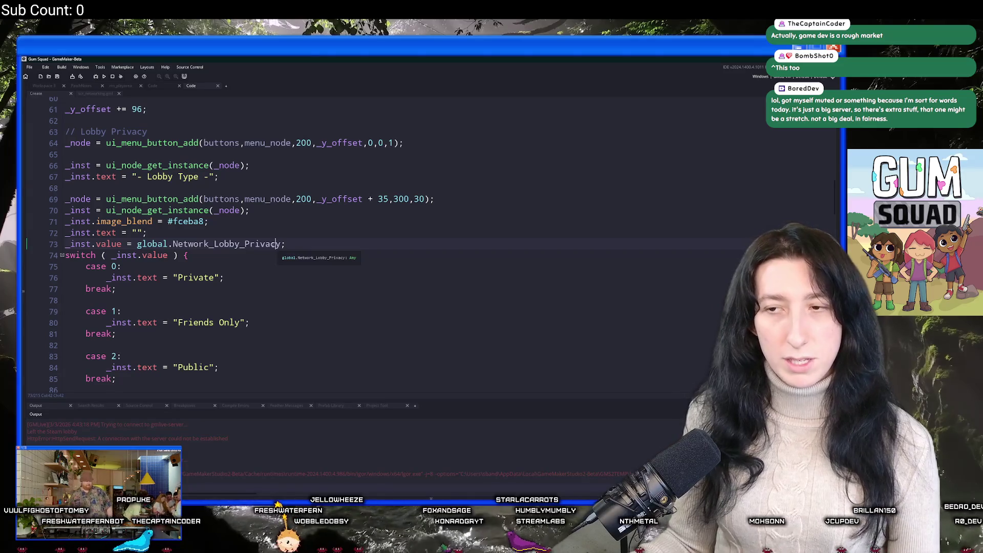
pyautogui.moveTo(281, 244); pyautogui.dragTo(137, 244)
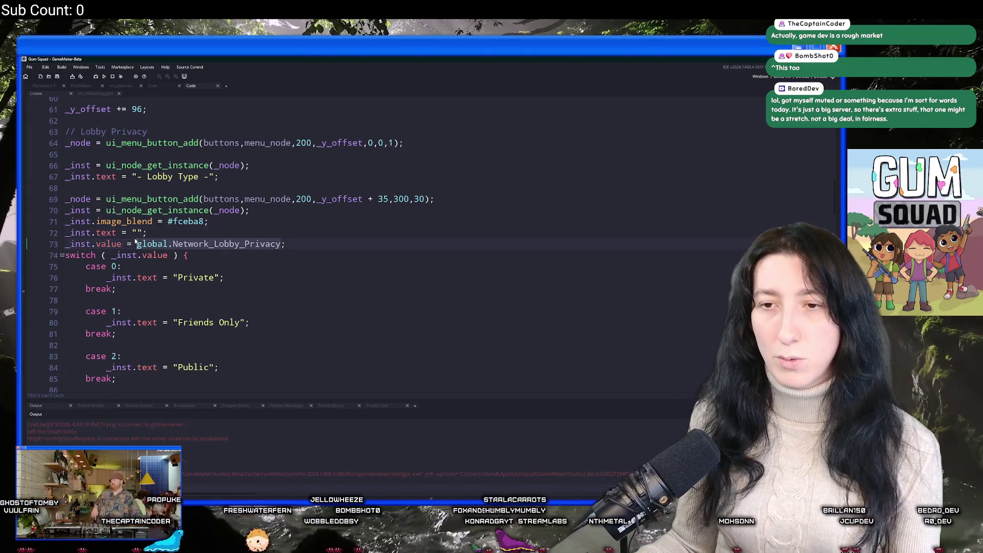
pyautogui.click(245, 254)
pyautogui.click(318, 249)
pyautogui.scroll(-4, 302, 249)
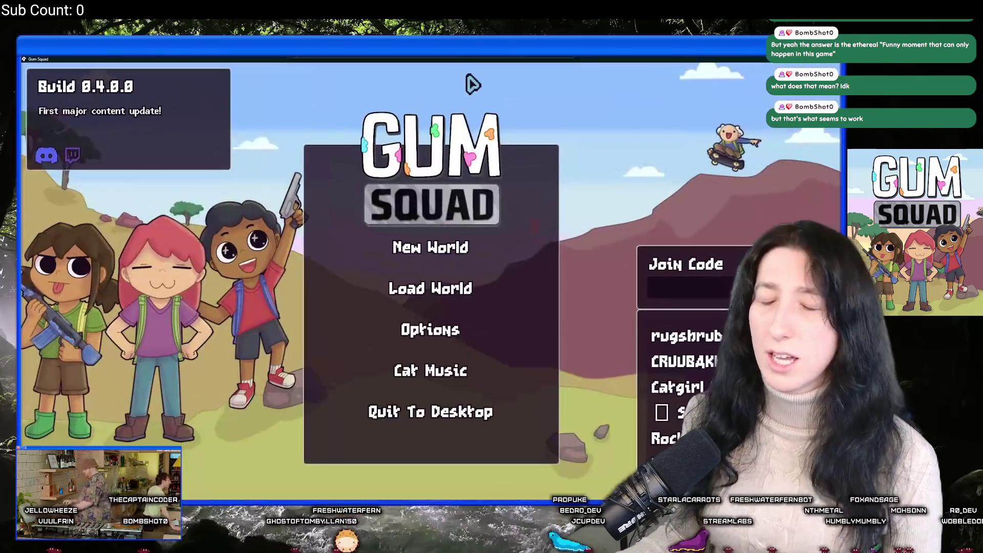
# Create a new world with the lobby type set to Offline.
pyautogui.click(437, 247)
pyautogui.click(437, 275)
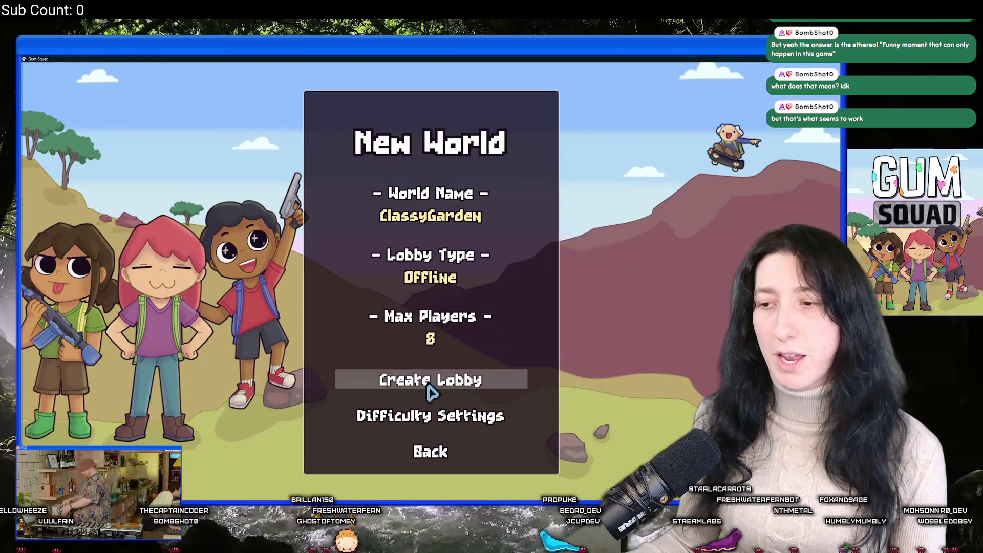
pyautogui.click(429, 387)
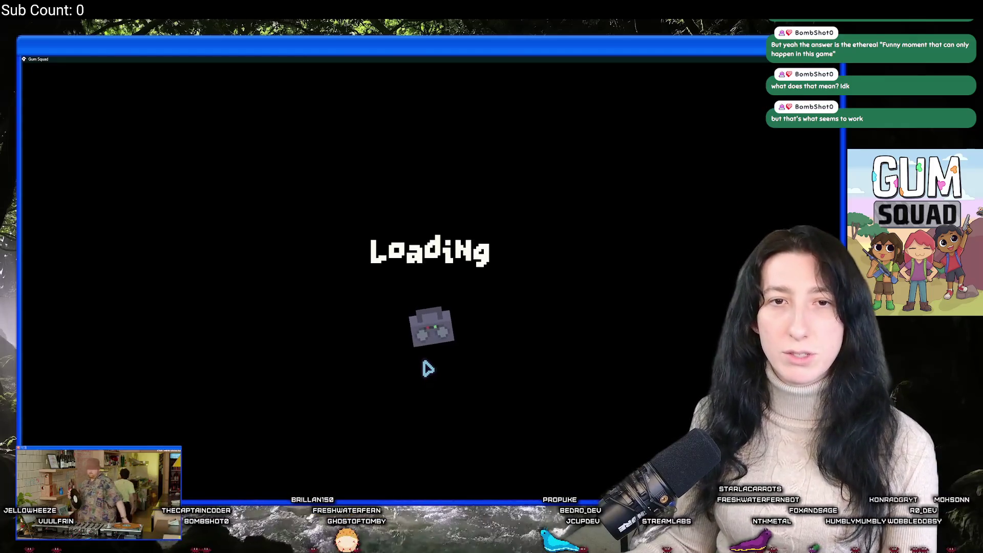
# Walk around, open the inventory and nearby chests, and check the item info cards.
pyautogui.press('s')
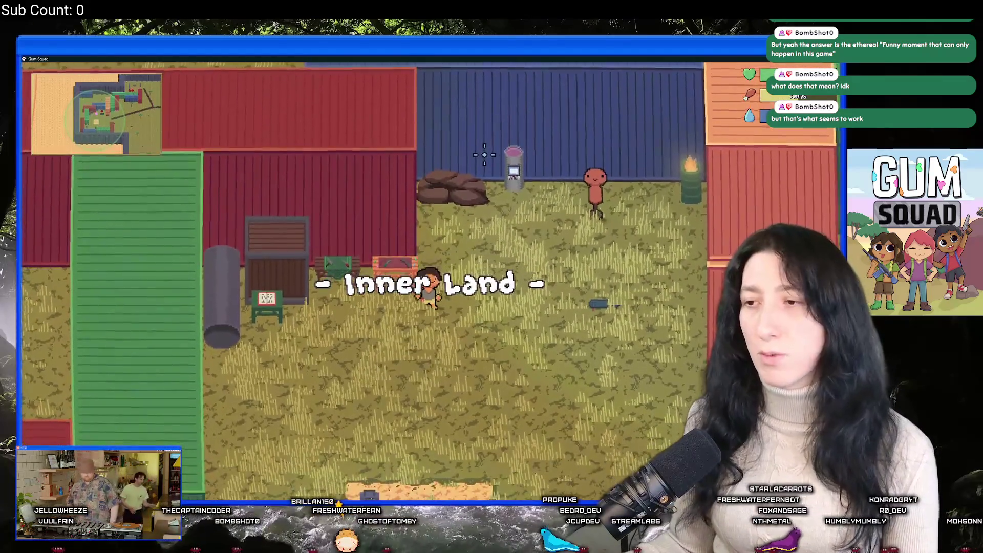
pyautogui.press('d')
pyautogui.press('Tab')
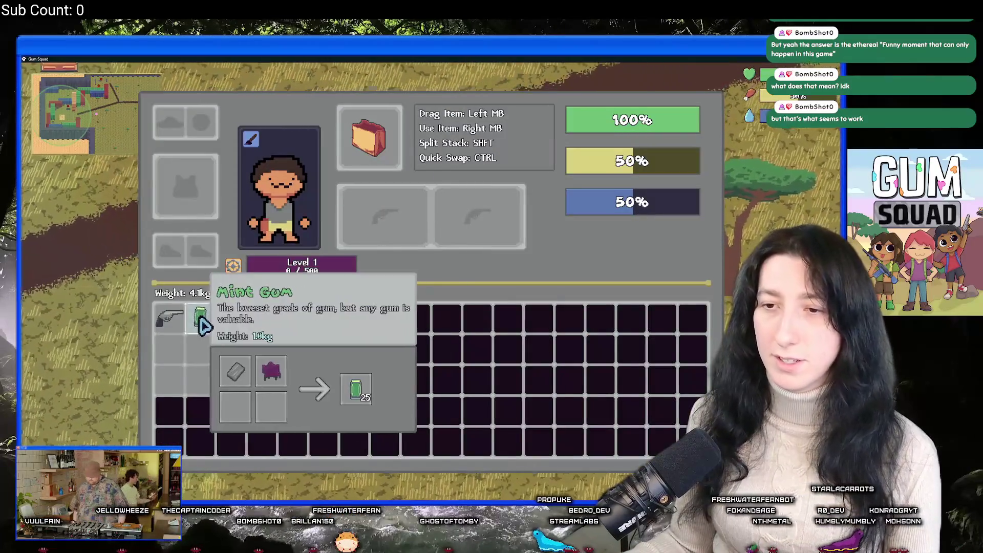
pyautogui.press('Tab')
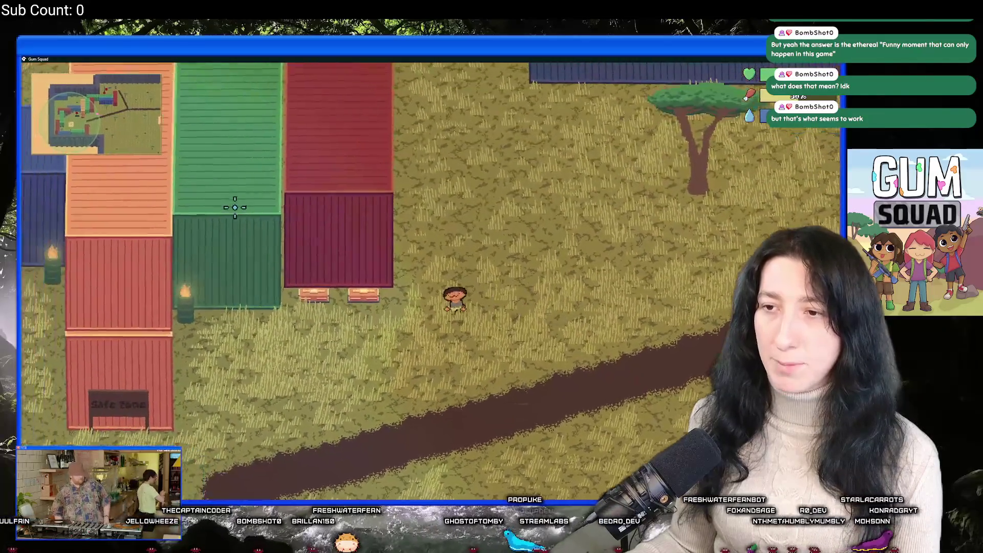
pyautogui.press('e')
pyautogui.press('e')
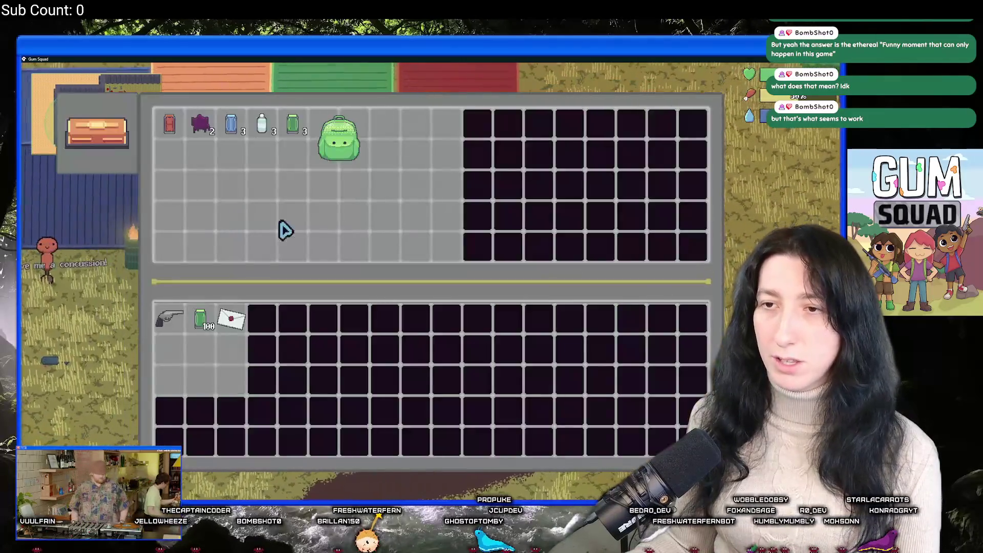
pyautogui.press('e')
pyautogui.press('d')
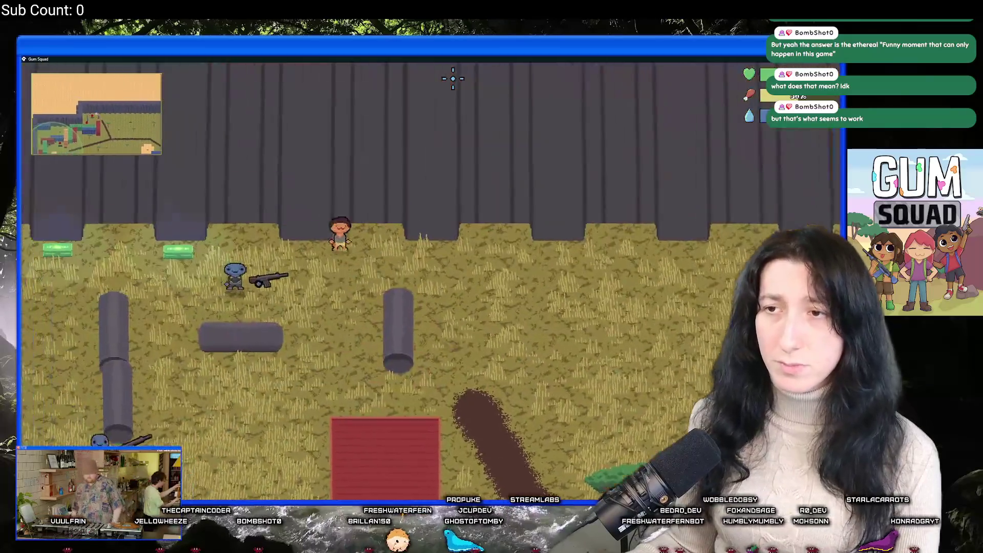
pyautogui.press('e')
pyautogui.press('e')
pyautogui.press('e')
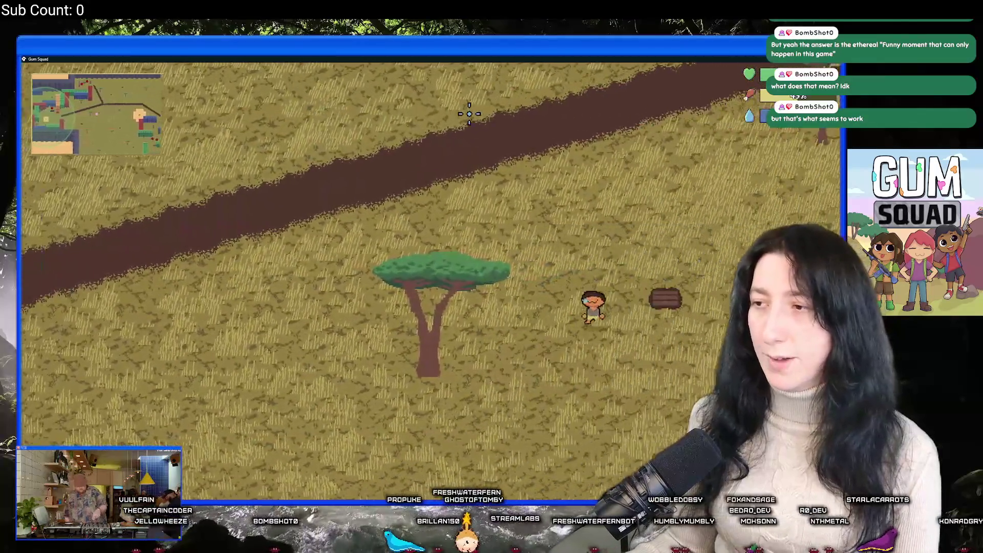
pyautogui.press('e')
pyautogui.moveTo(229, 136)
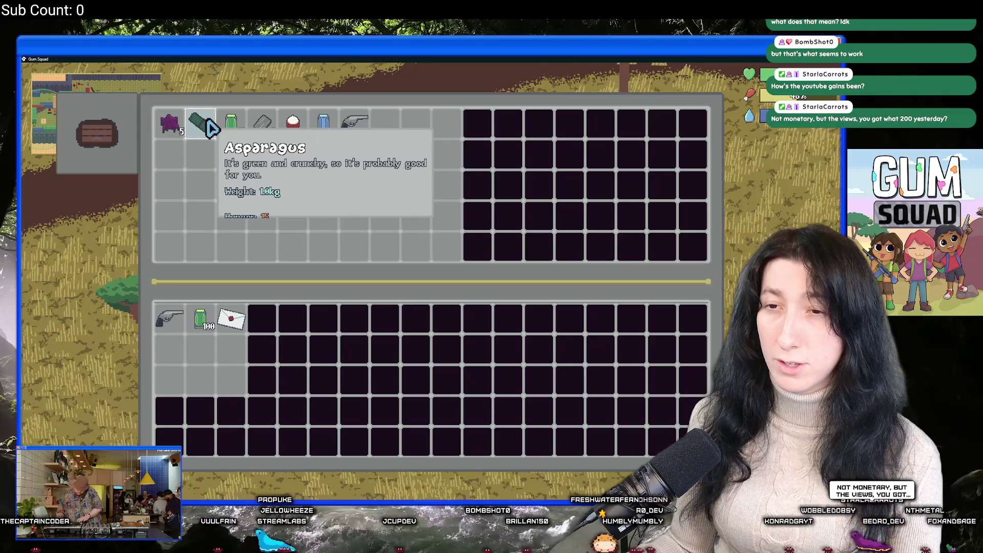
# Save and quit to the title screen, glance at the saved worlds list, and go back.
pyautogui.press('Escape')
pyautogui.press('Escape')
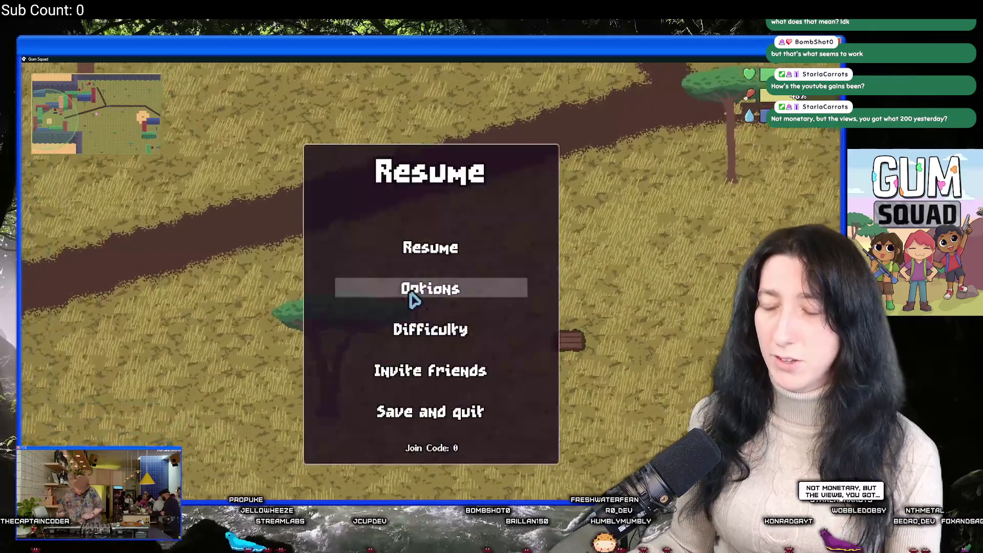
pyautogui.click(411, 416)
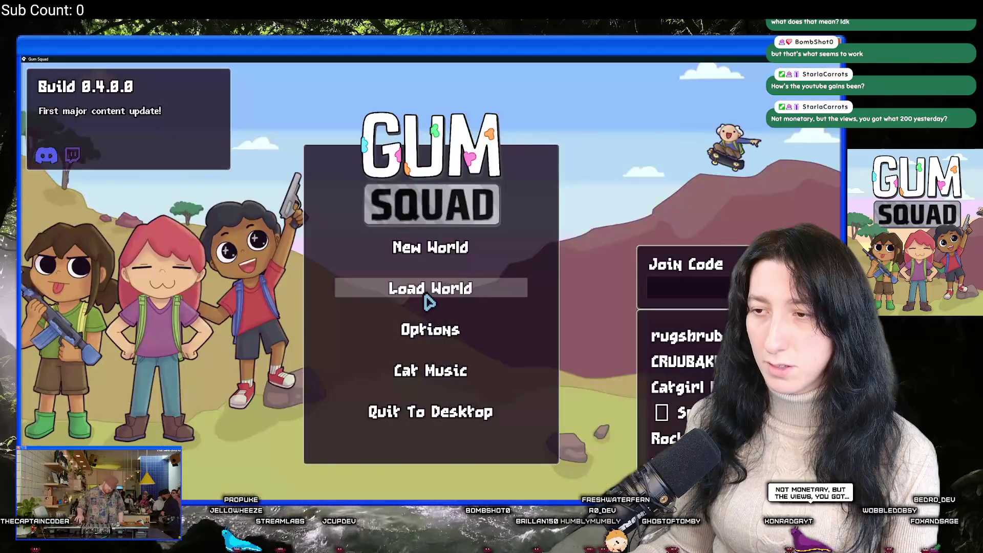
pyautogui.click(427, 288)
pyautogui.scroll(-3, 512, 292)
pyautogui.click(340, 358)
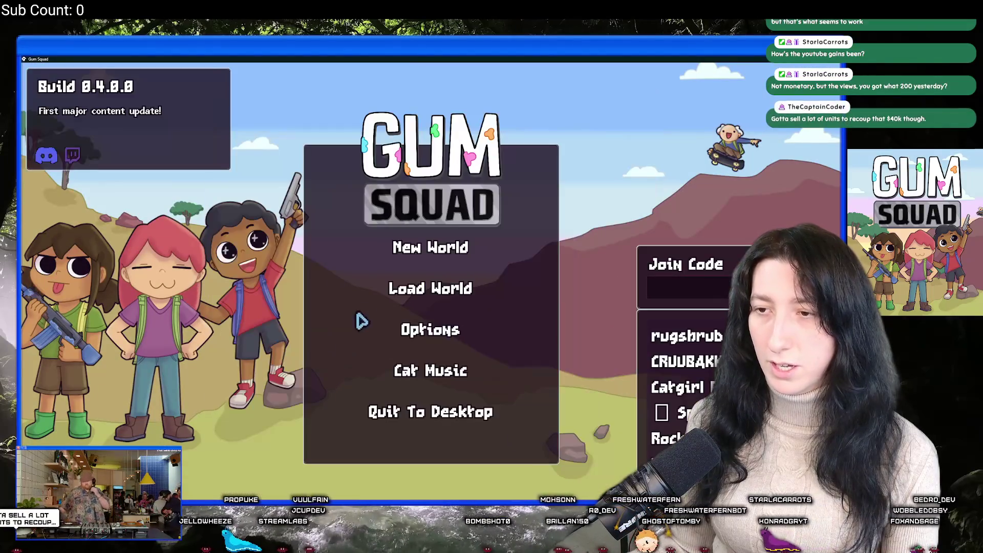
# Cycle the New World lobby type to Public, peek at difficulty settings, then return to GameMaker.
pyautogui.click(430, 247)
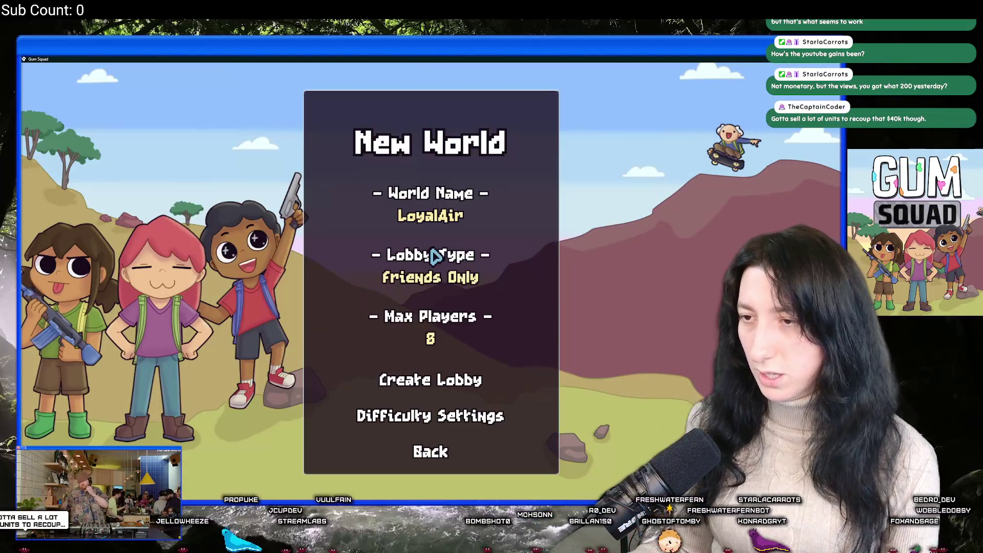
pyautogui.click(443, 277)
pyautogui.click(446, 416)
pyautogui.click(448, 442)
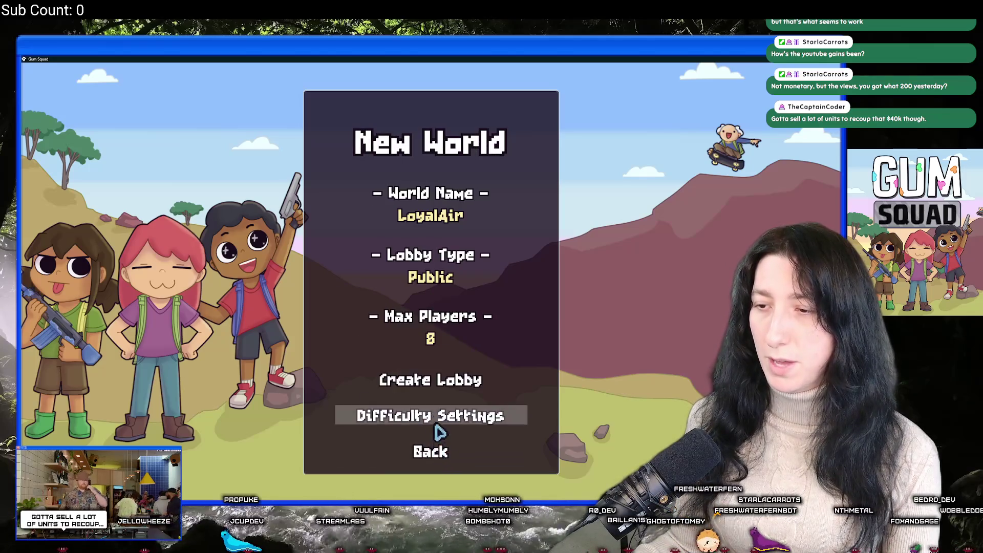
pyautogui.click(440, 451)
pyautogui.click(451, 248)
pyautogui.hotkey('alt', 'Tab')
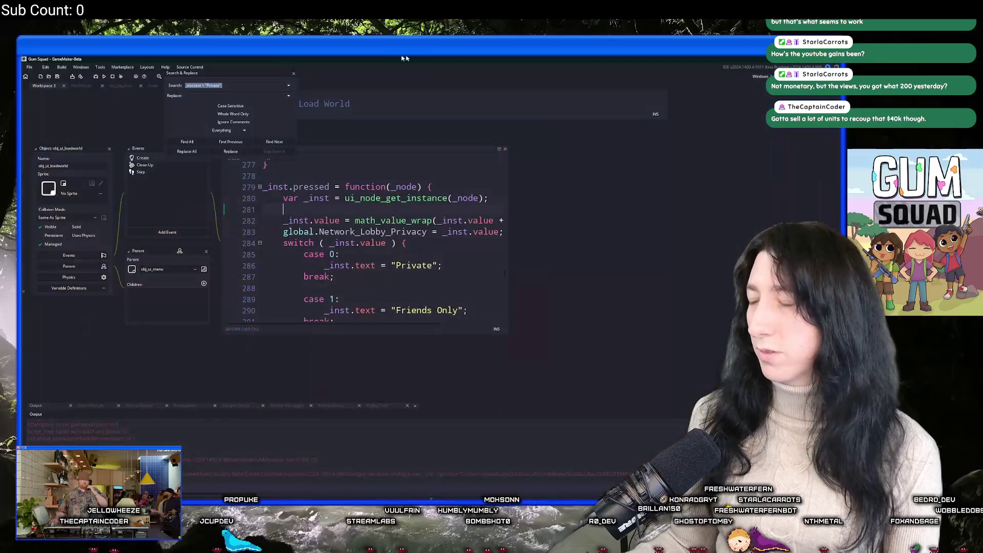
# Close the Search & Replace panel and bring up the asset search with Ctrl+T.
pyautogui.click(294, 73)
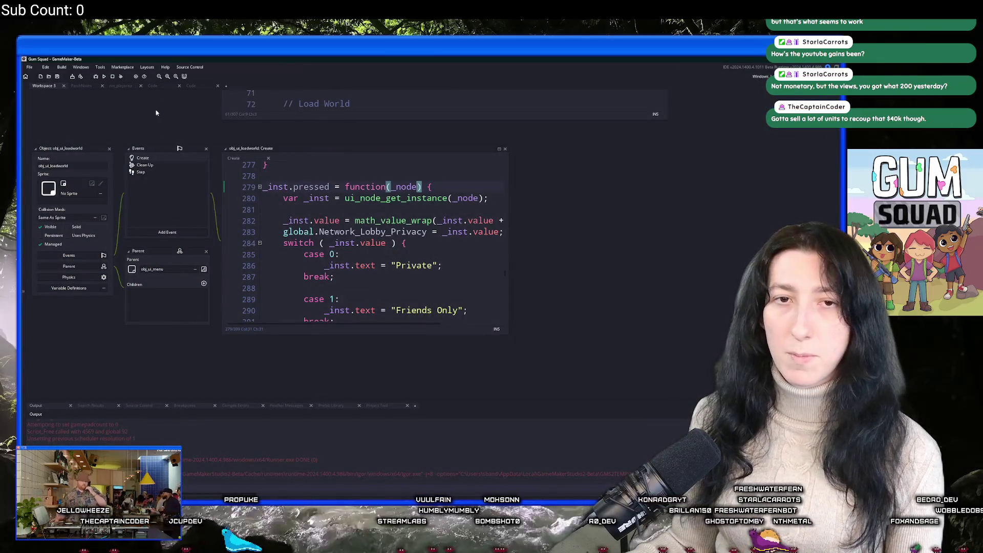
pyautogui.scroll(3, 176, 216)
pyautogui.hotkey('ctrl', 't')
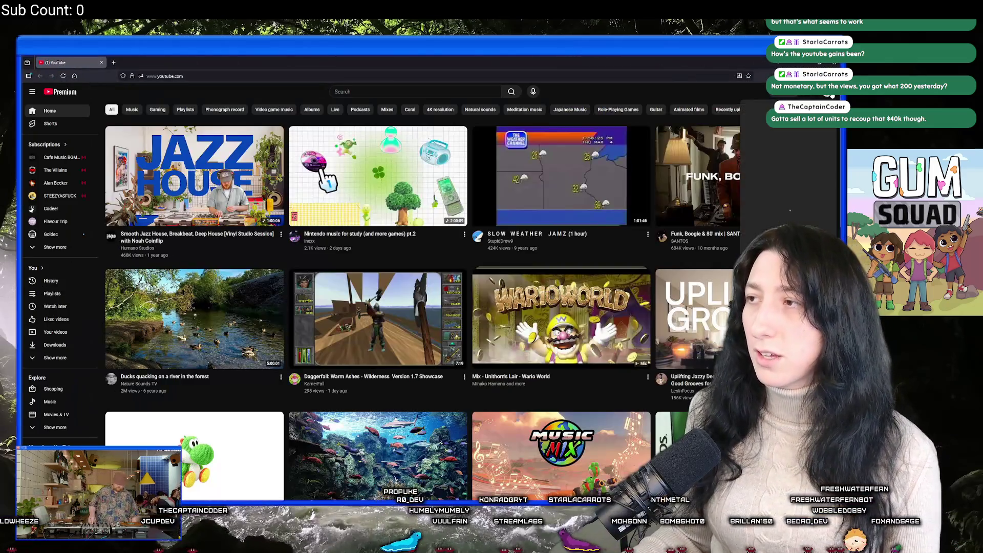
pyautogui.click(825, 91)
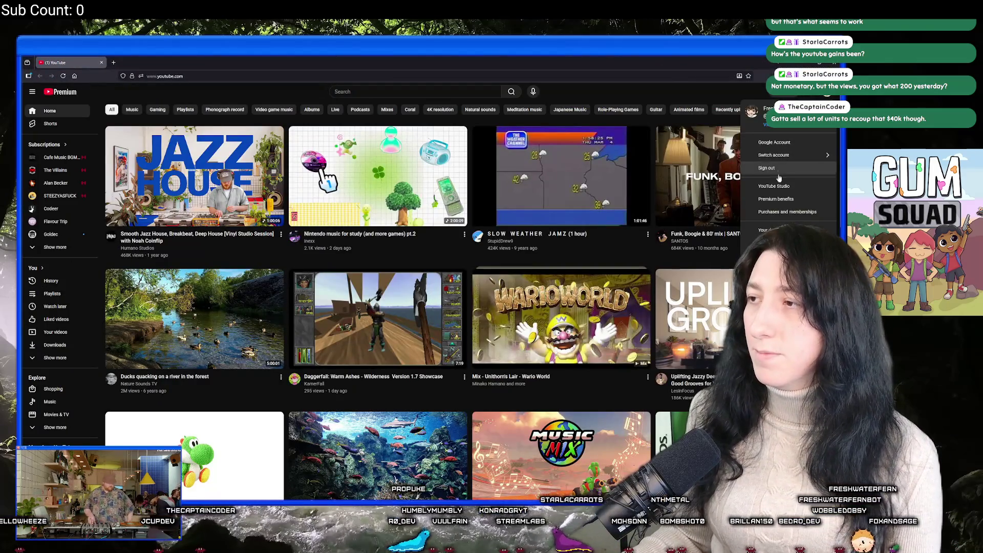
pyautogui.click(769, 176)
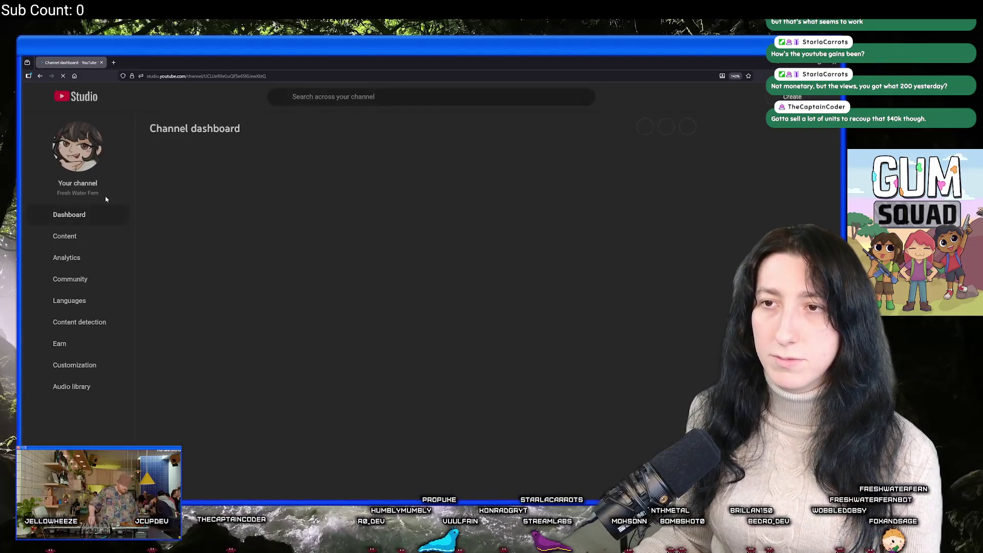
pyautogui.hotkey('ctrl', '+')
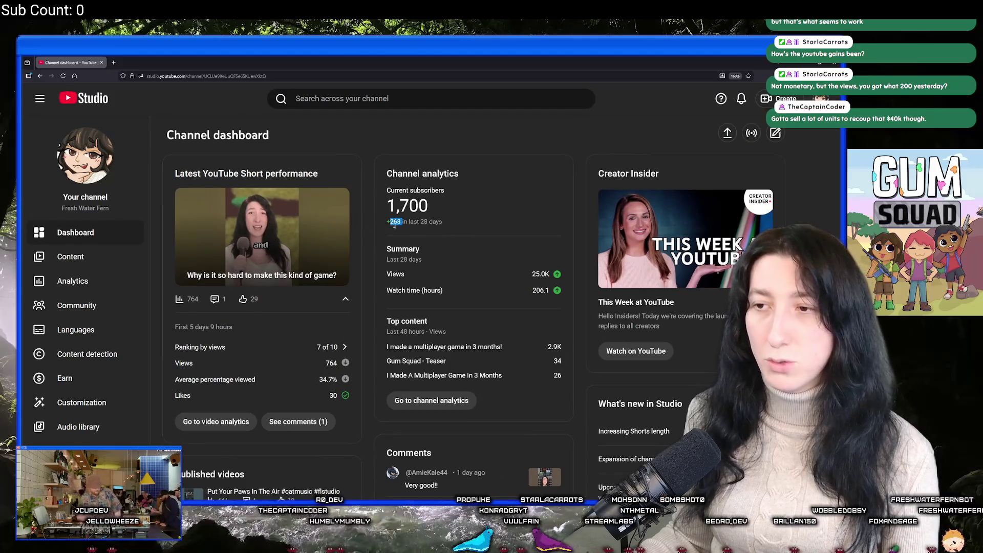
pyautogui.click(79, 264)
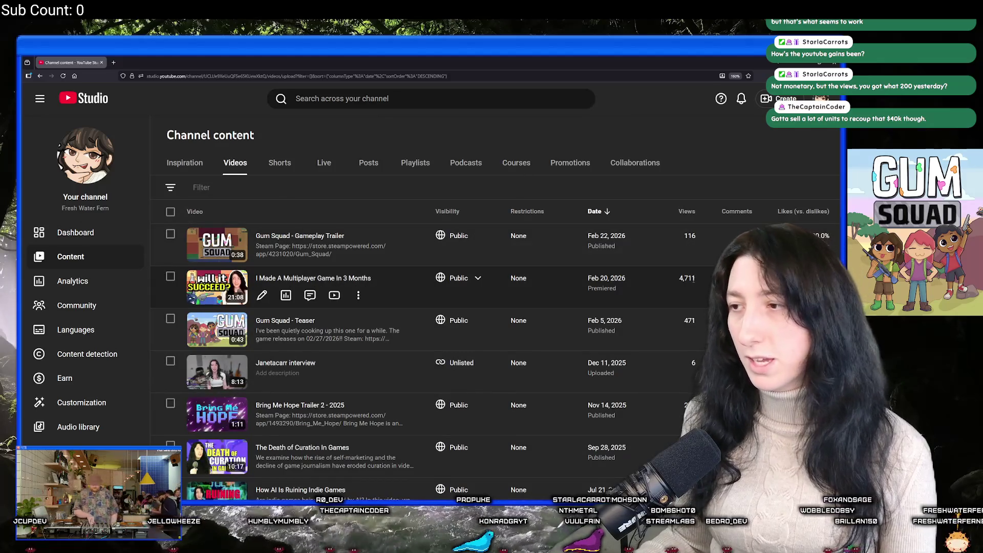
pyautogui.click(278, 162)
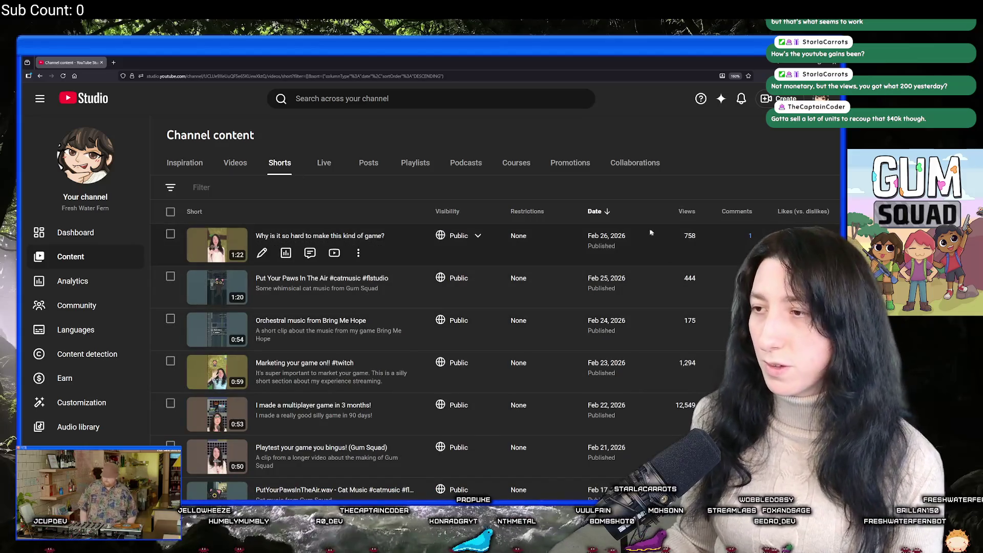
pyautogui.scroll(-2, 696, 325)
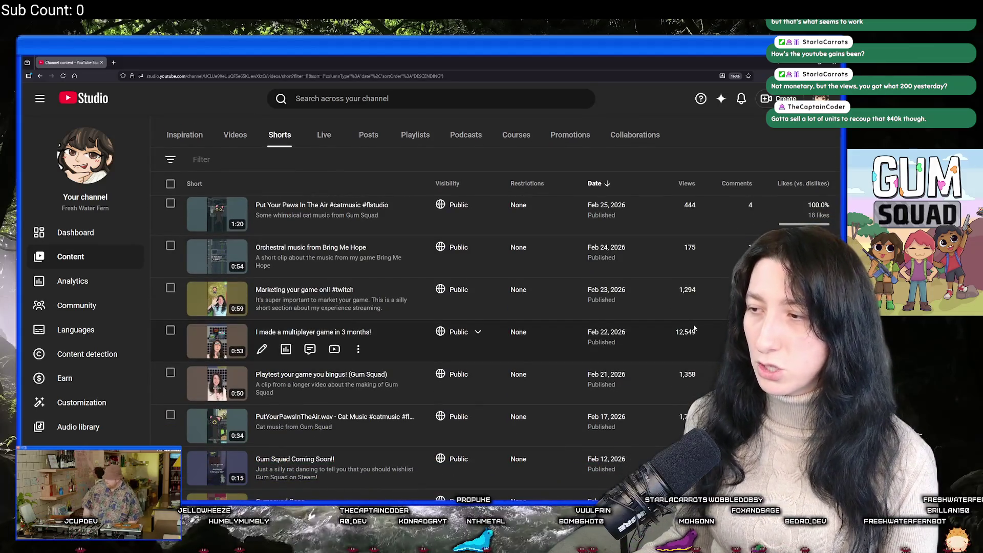
pyautogui.moveTo(694, 328); pyautogui.dragTo(256, 330)
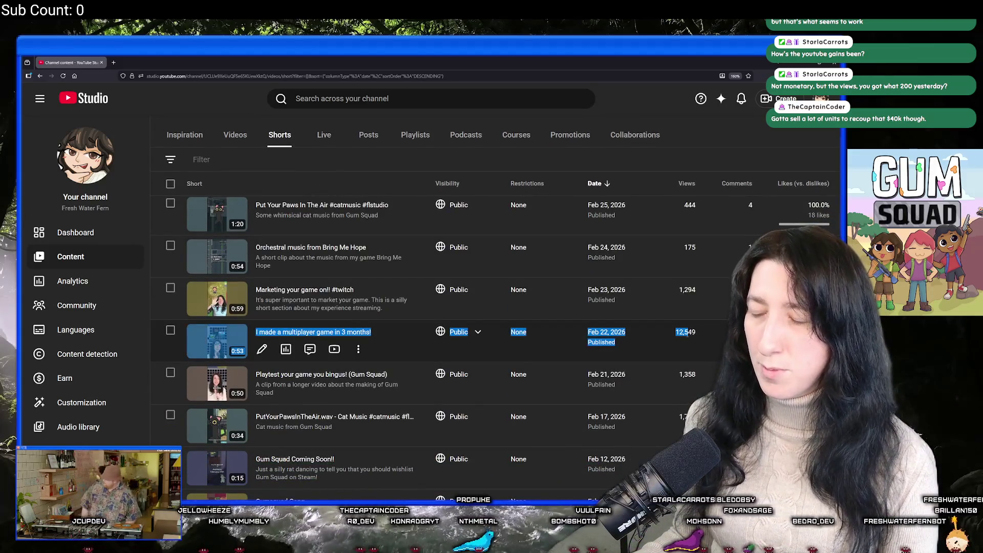
# Show the Promotions table and review the $97.41 cost and 371 subscribers figures.
pyautogui.click(665, 159)
pyautogui.click(558, 134)
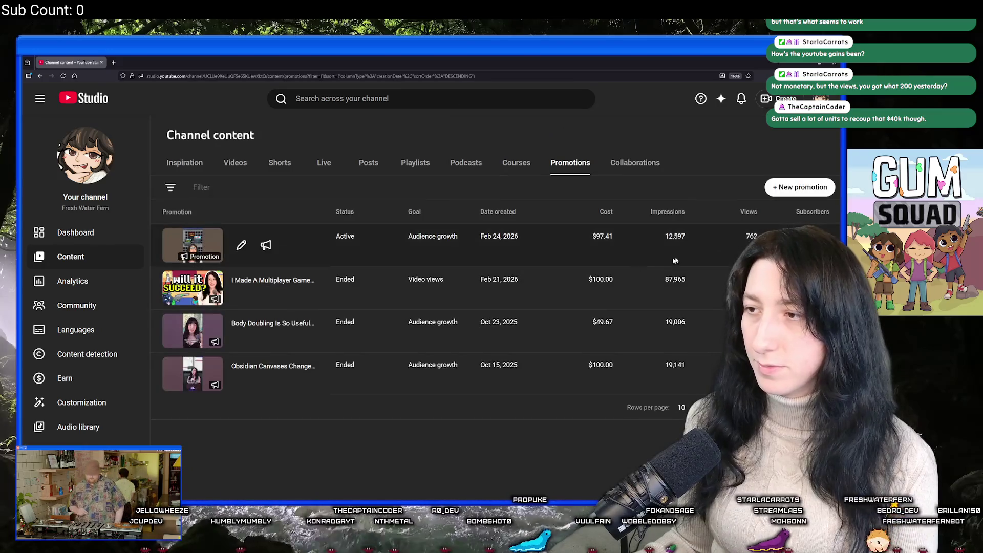
pyautogui.moveTo(614, 237); pyautogui.dragTo(591, 237)
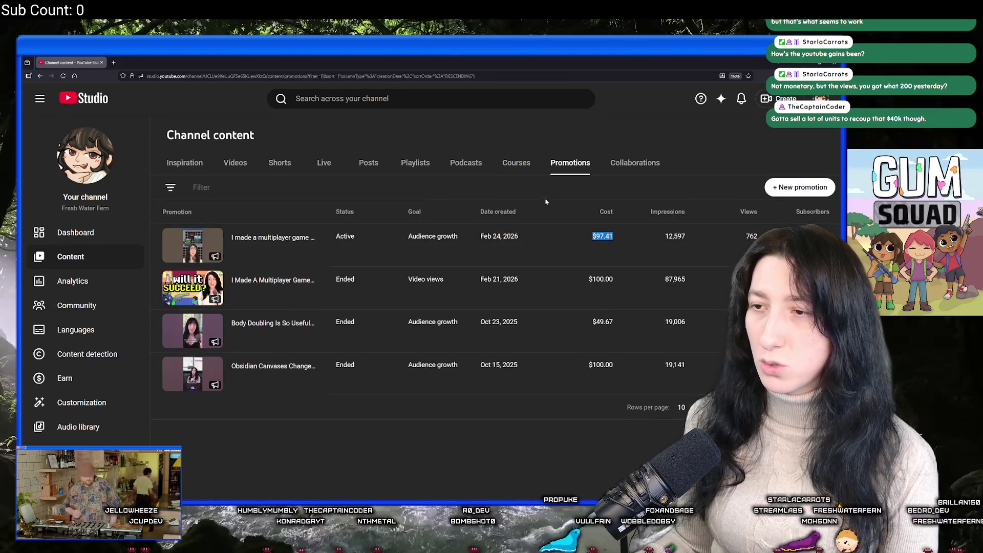
pyautogui.click(583, 189)
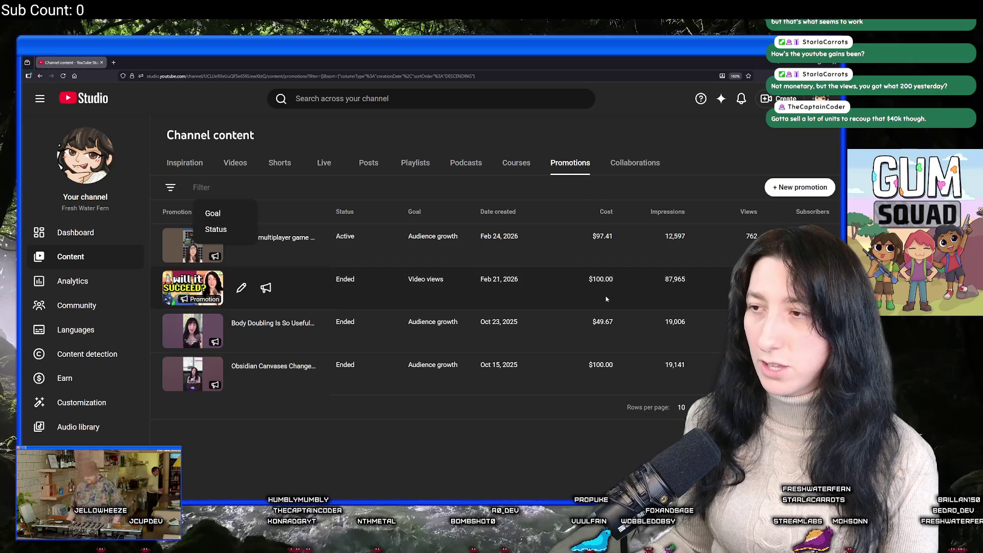
pyautogui.click(710, 169)
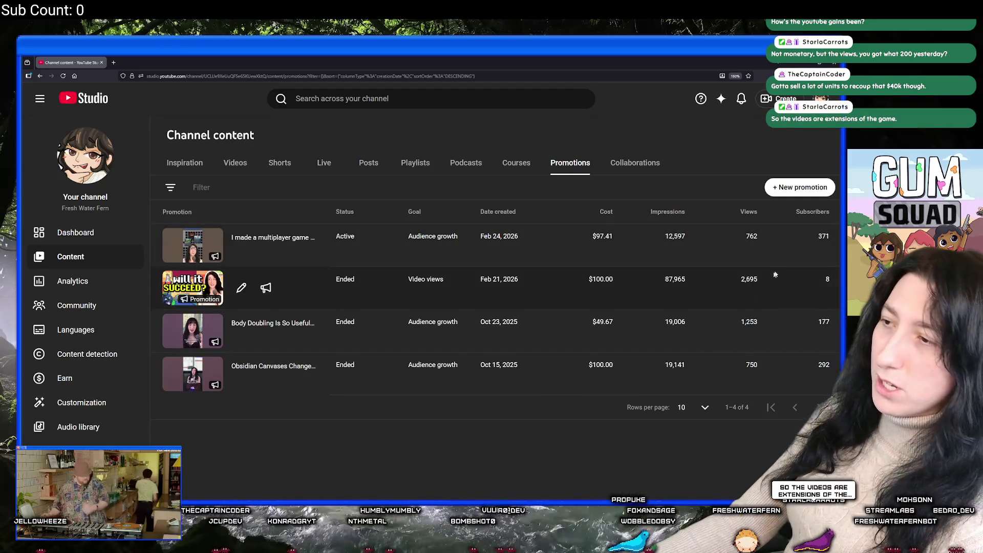
pyautogui.doubleClick(823, 236)
pyautogui.click(778, 453)
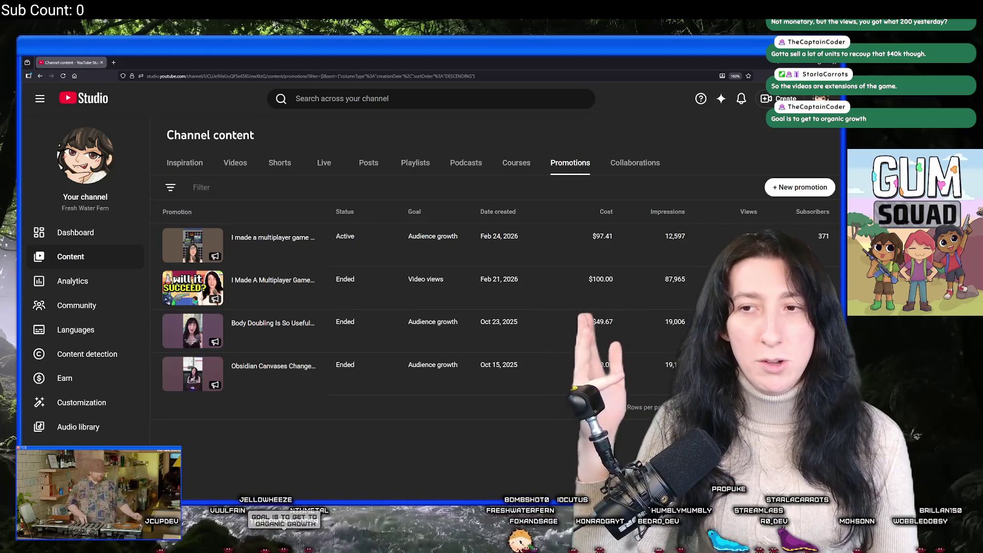
# Shrink the browser window aside and switch back to GameMaker.
pyautogui.moveTo(407, 219)
pyautogui.moveTo(366, 62)
pyautogui.mouseDown()
pyautogui.moveTo(368, 87)
pyautogui.moveTo(101, 88)
pyautogui.moveTo(224, 96)
pyautogui.mouseUp()
pyautogui.hotkey('alt', 'Tab')
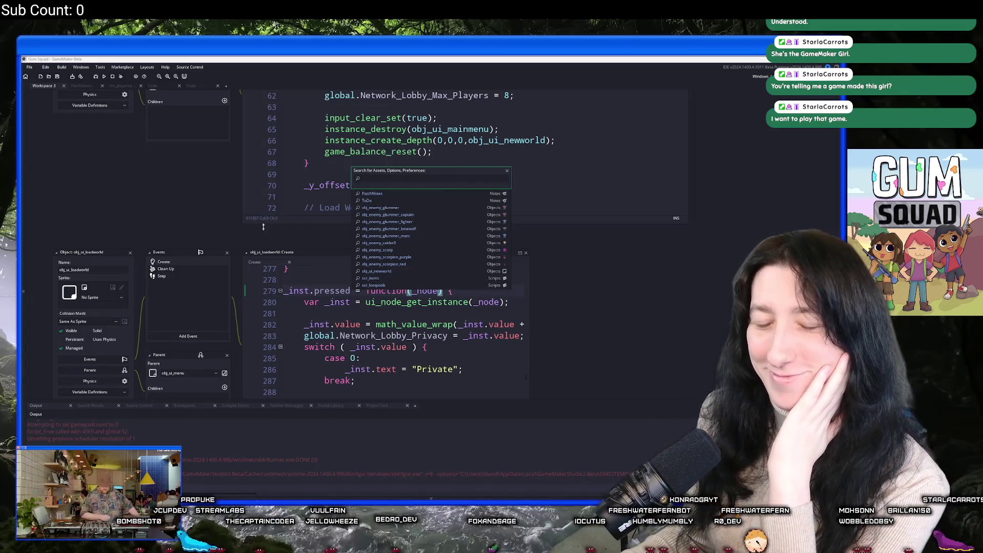
# Open scr_items and review the Asparagus entry's Item_Add_To_Database arguments.
pyautogui.press('Escape')
pyautogui.scroll(1, 207, 241)
pyautogui.scroll(2, 207, 241)
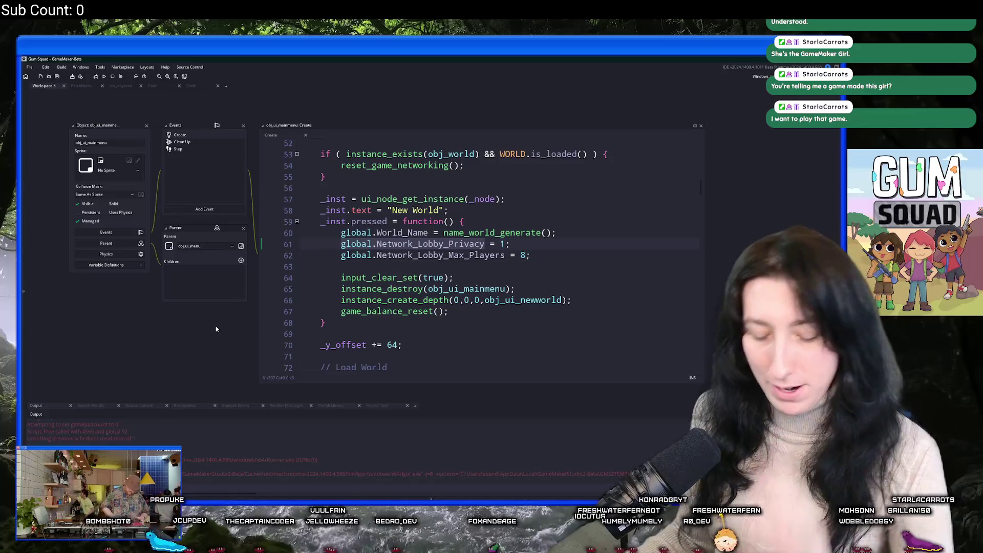
pyautogui.hotkey('ctrl', 't')
pyautogui.write('ms')
pyautogui.press('Return')
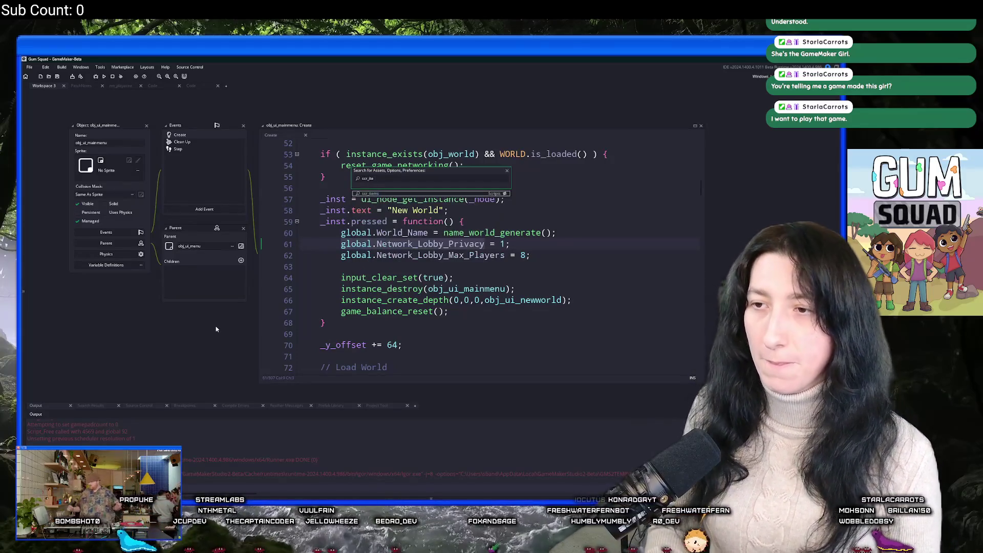
pyautogui.scroll(-2, 288, 224)
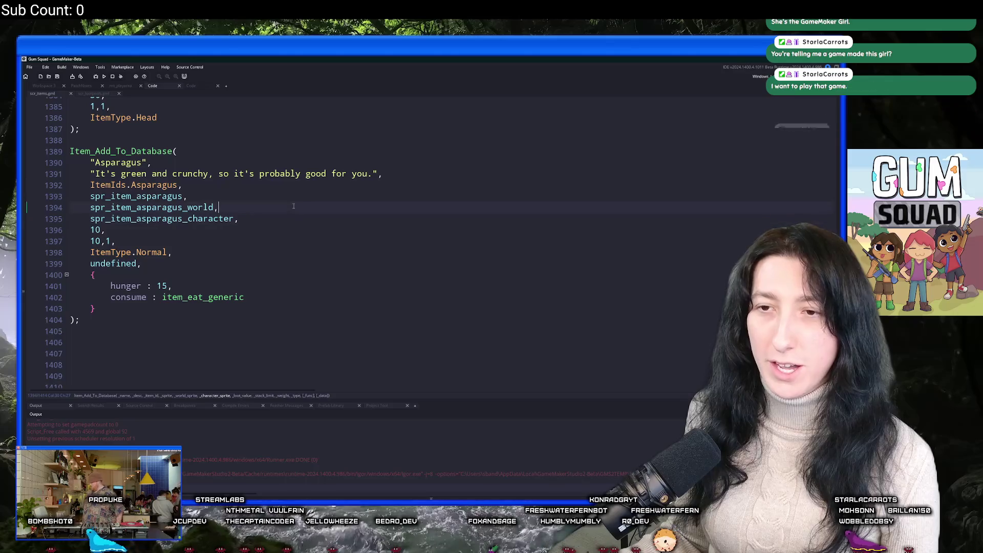
pyautogui.click(153, 264)
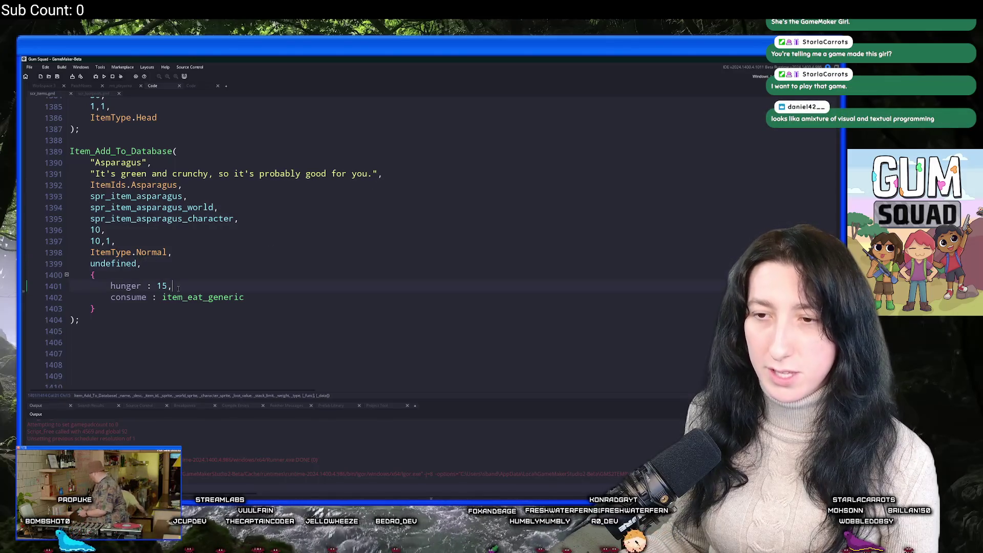
pyautogui.click(141, 247)
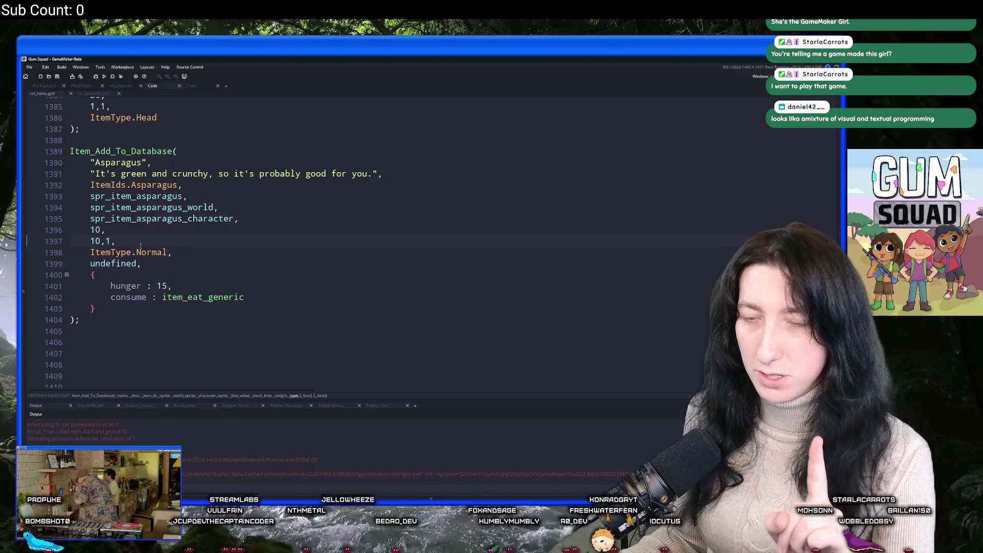
pyautogui.scroll(5, 204, 221)
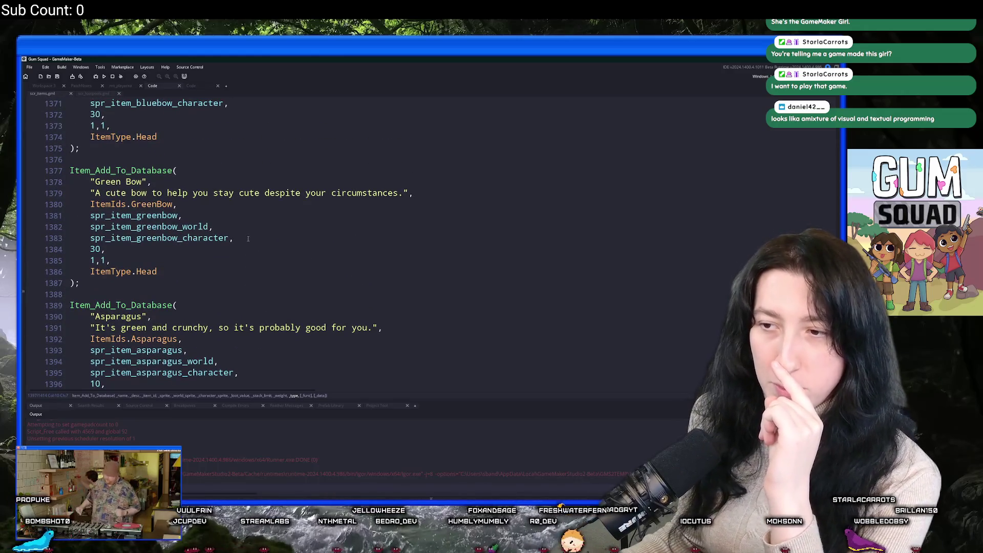
pyautogui.scroll(-4, 251, 246)
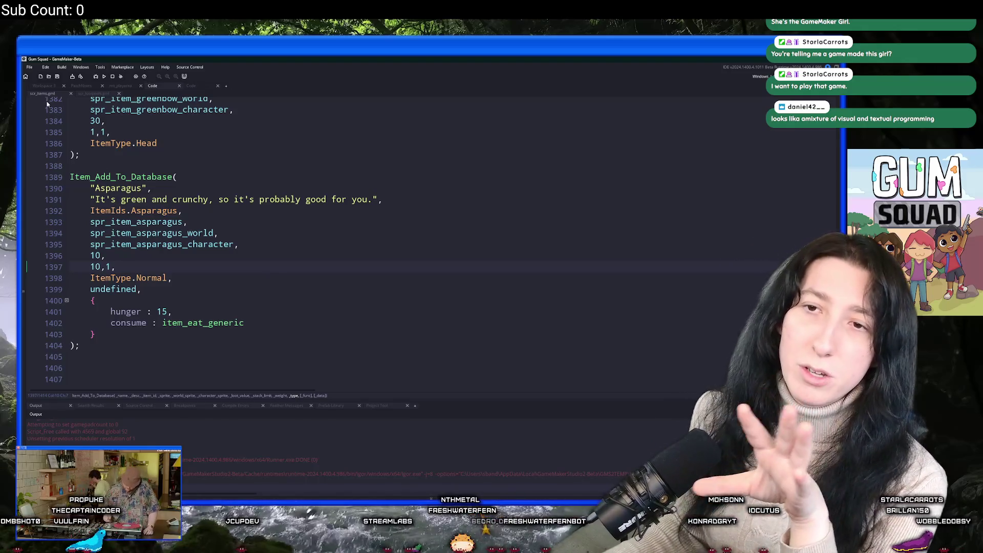
# Add a Draw event to obj_ui_mainmenu in the main menu workspace.
pyautogui.click(59, 87)
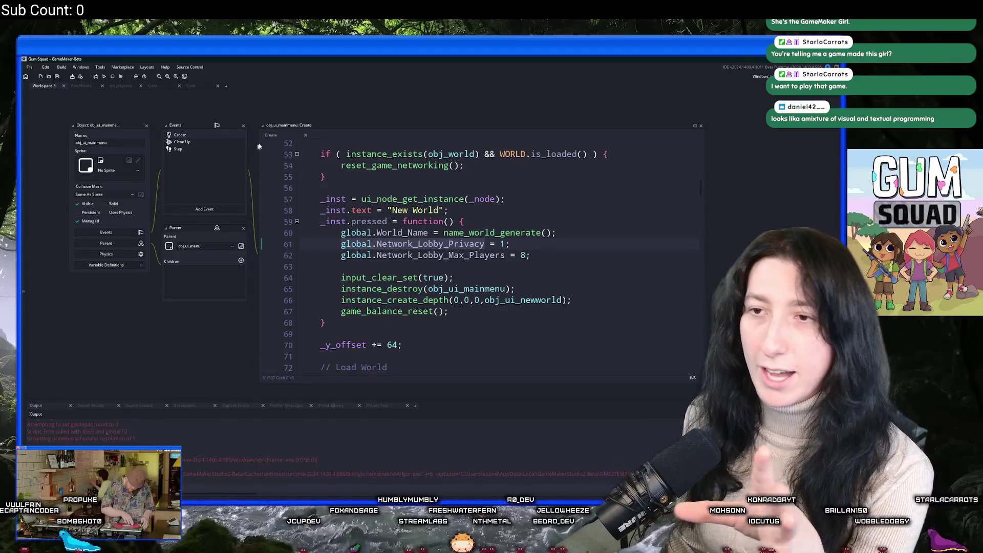
pyautogui.moveTo(290, 126)
pyautogui.mouseDown()
pyautogui.moveTo(290, 220)
pyautogui.moveTo(290, 118)
pyautogui.mouseUp()
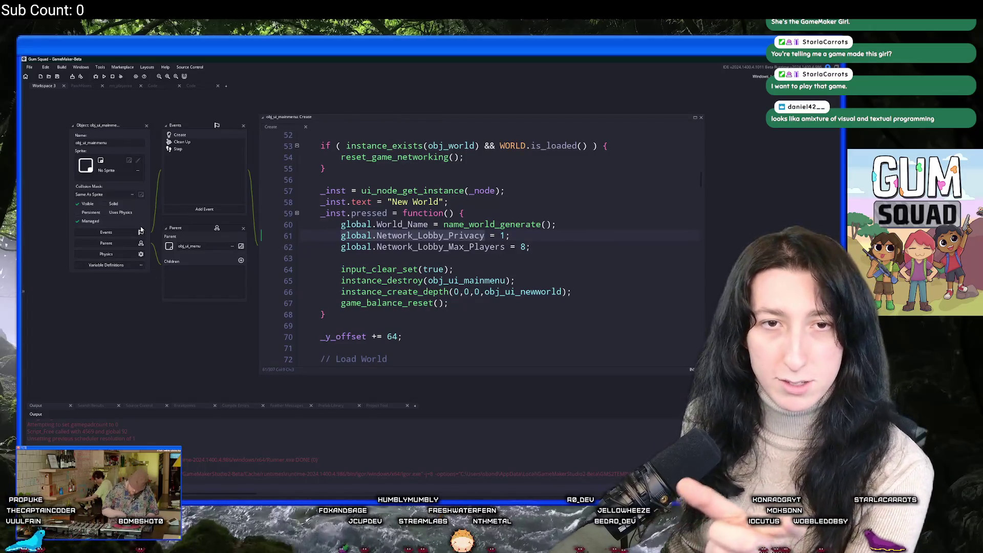
pyautogui.click(182, 151)
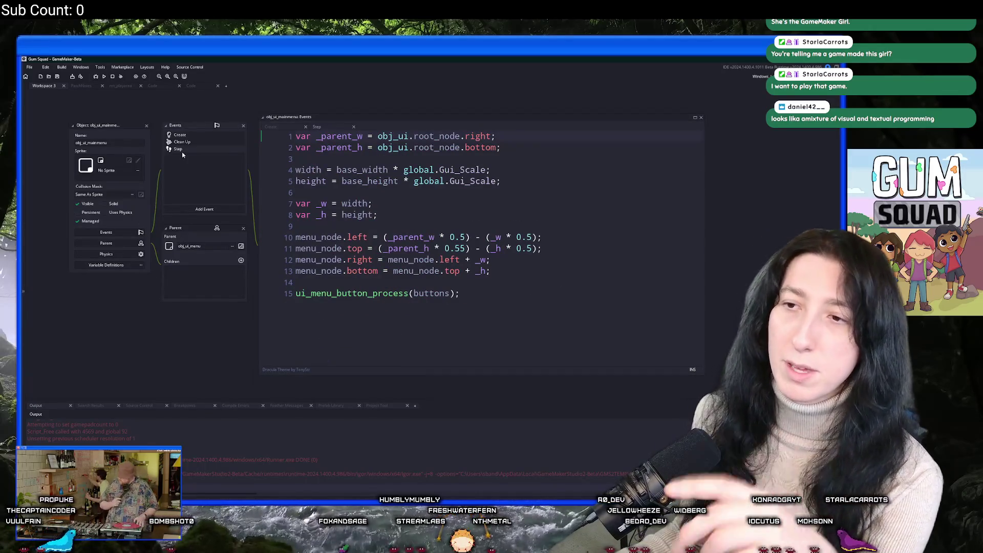
pyautogui.click(203, 210)
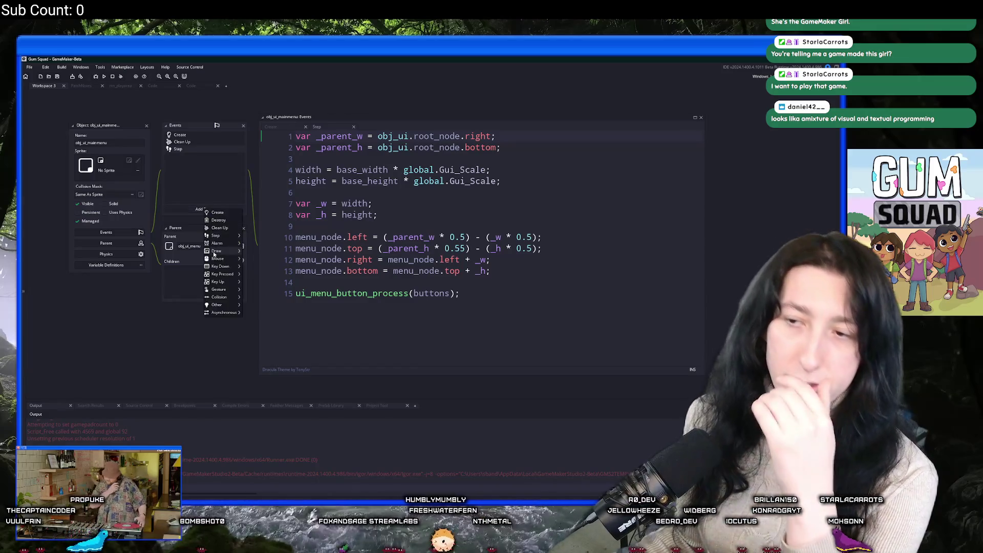
pyautogui.moveTo(215, 254)
pyautogui.click(260, 251)
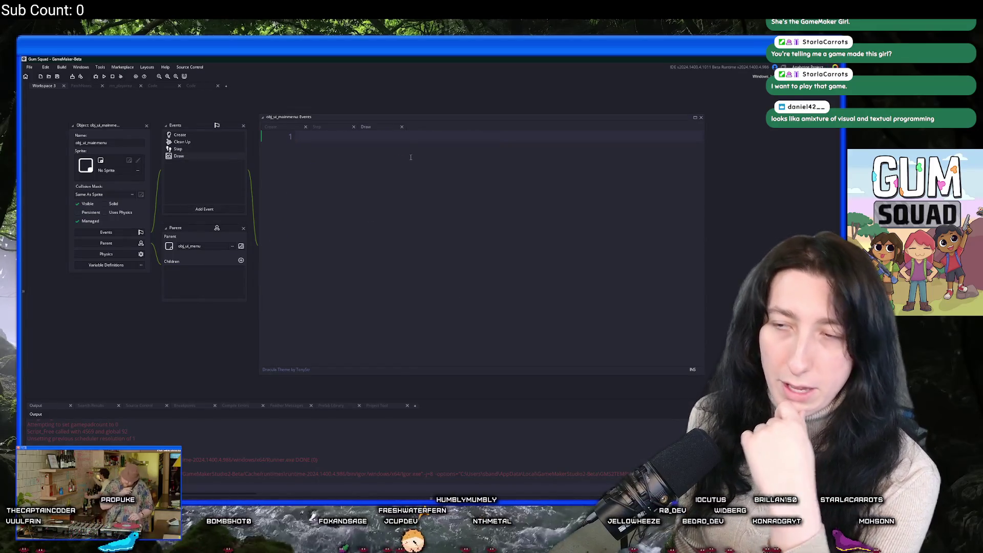
# Type draw_rectangle() into the Draw event and browse the other event types.
pyautogui.write('draw')
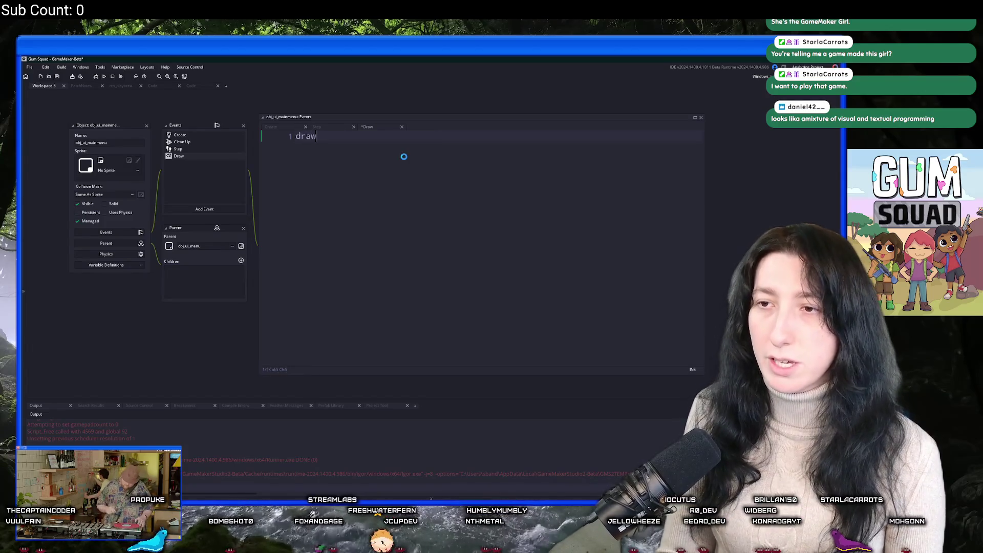
pyautogui.write('_rectangle()')
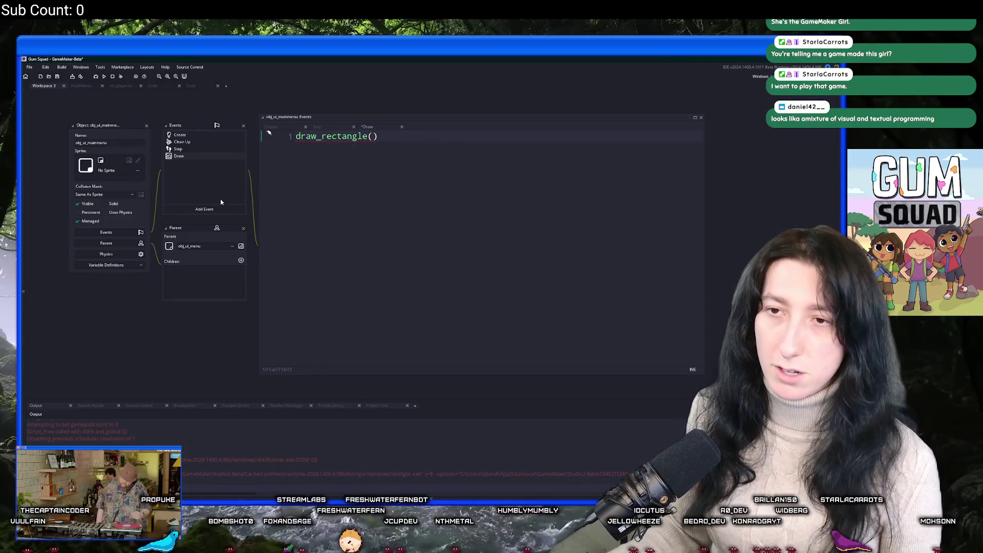
pyautogui.click(219, 210)
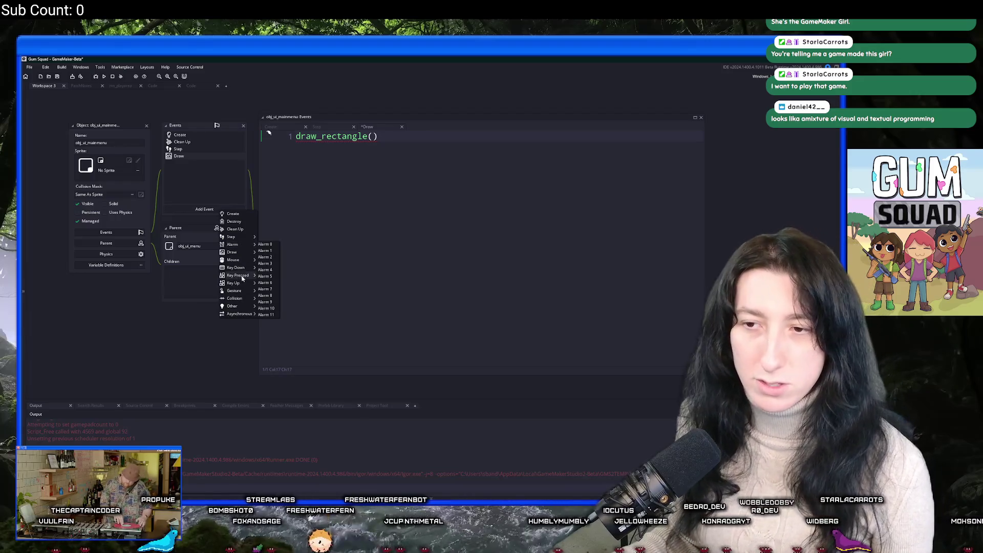
pyautogui.moveTo(247, 303)
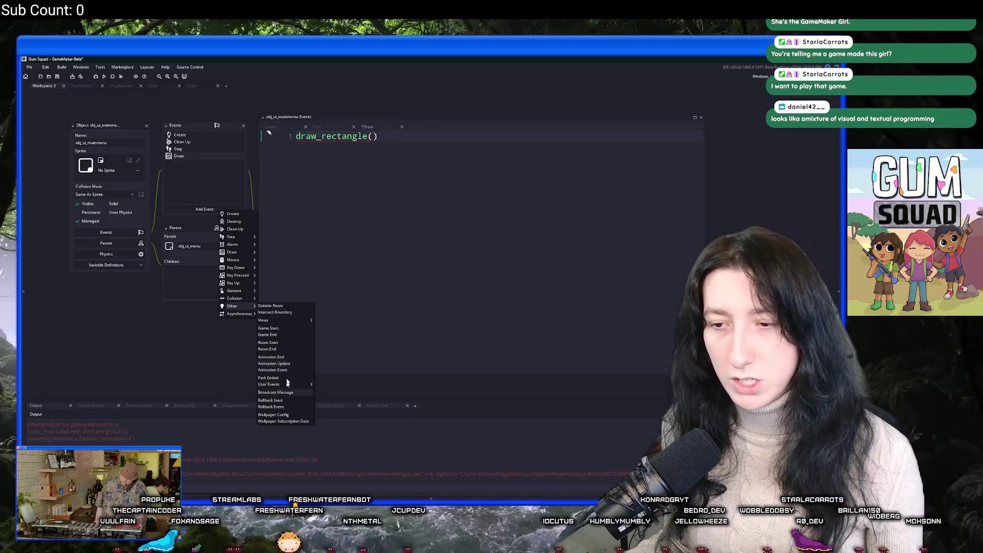
pyautogui.click(183, 150)
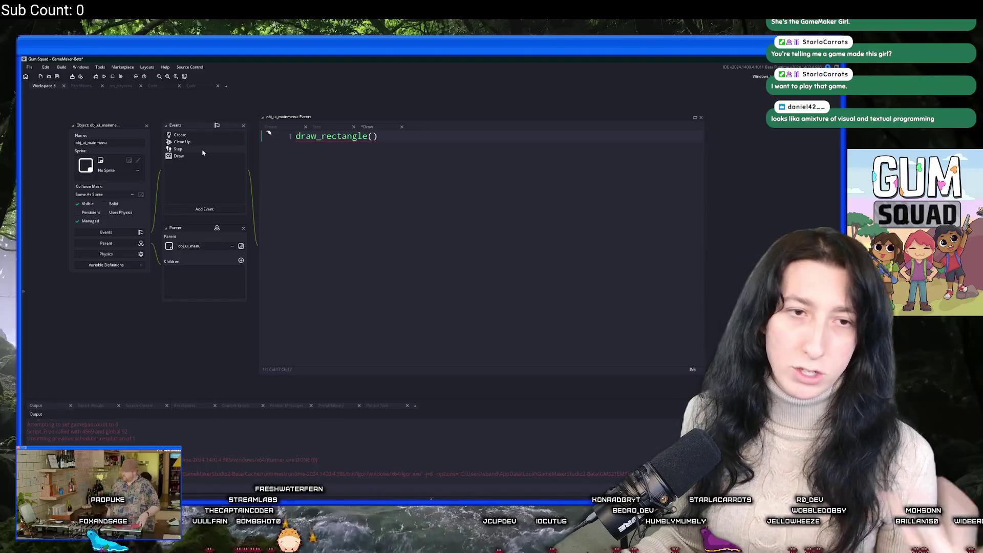
# Delete the Draw event, confirm, and return to line 14 of the Step code.
pyautogui.rightClick(191, 159)
pyautogui.click(215, 224)
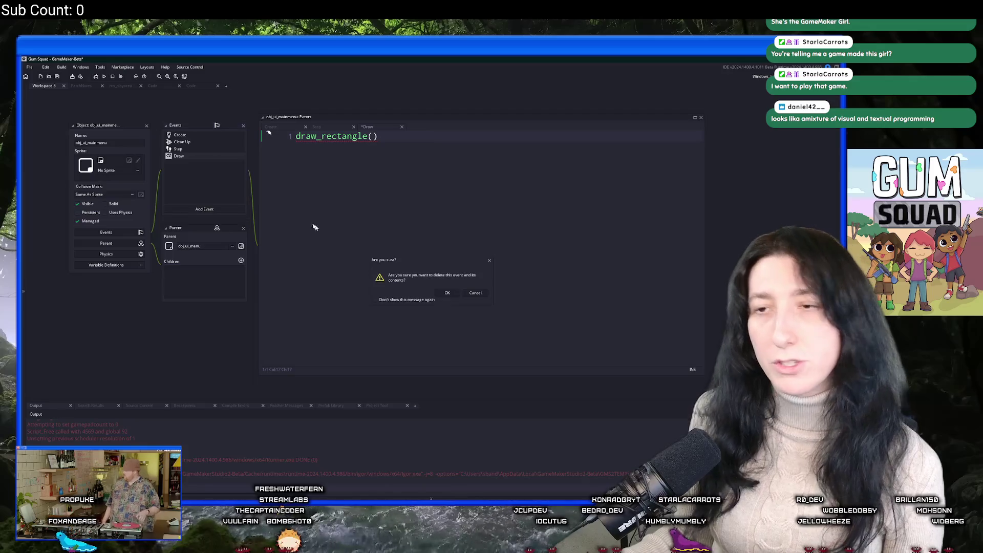
pyautogui.click(446, 294)
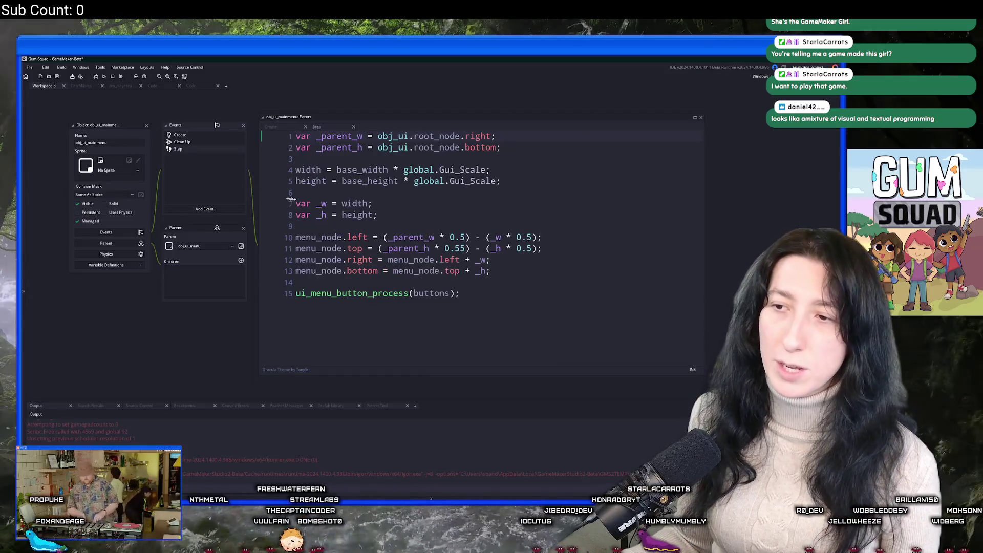
pyautogui.click(531, 281)
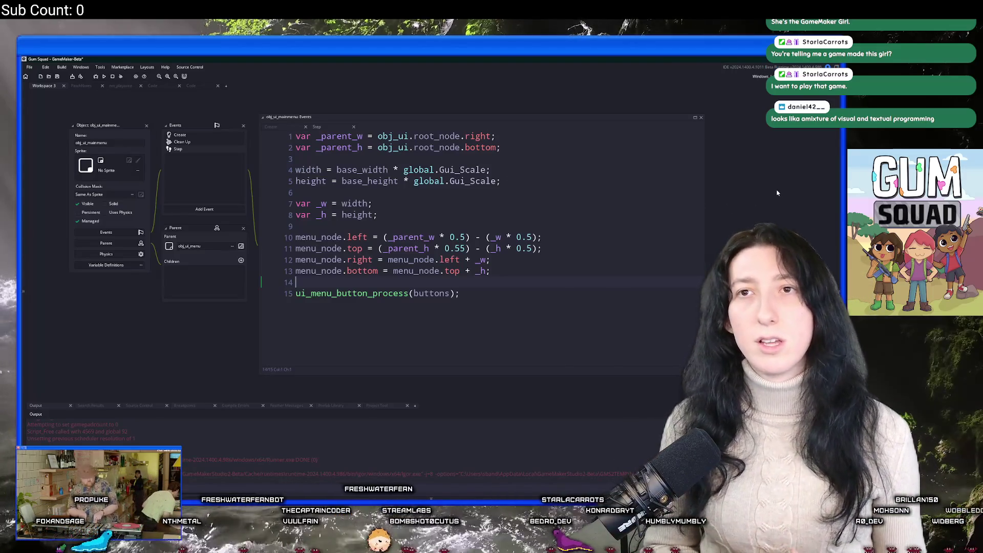
# Reposition the code window and switch to the lobby privacy code.
pyautogui.press('Insert')
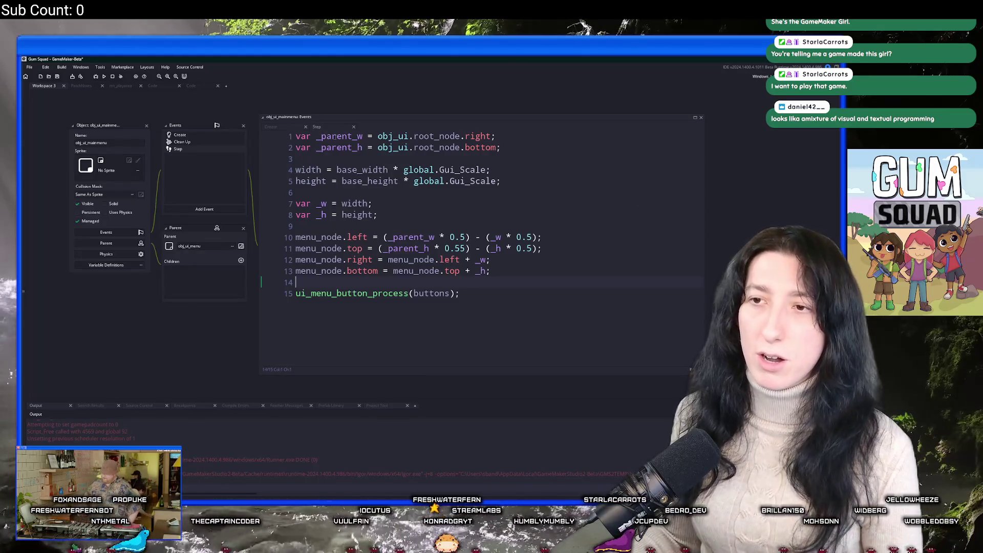
pyautogui.moveTo(310, 114); pyautogui.dragTo(316, 126)
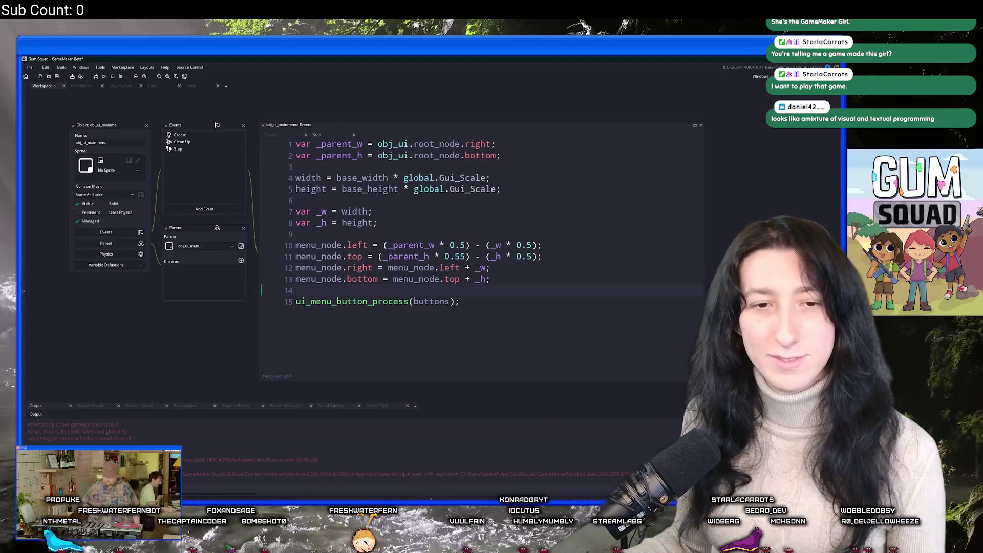
pyautogui.press('Insert')
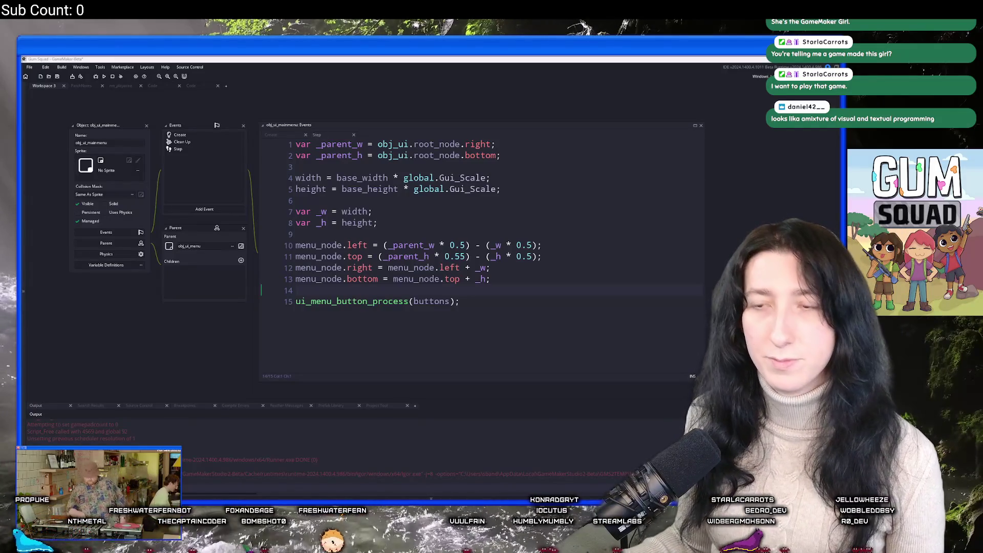
pyautogui.scroll(-5, 210, 241)
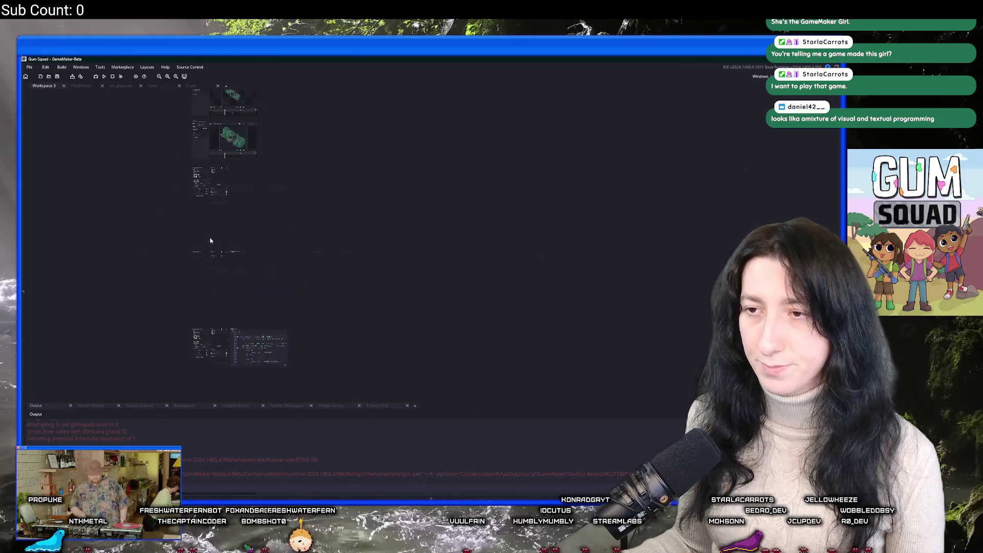
pyautogui.scroll(5, 201, 308)
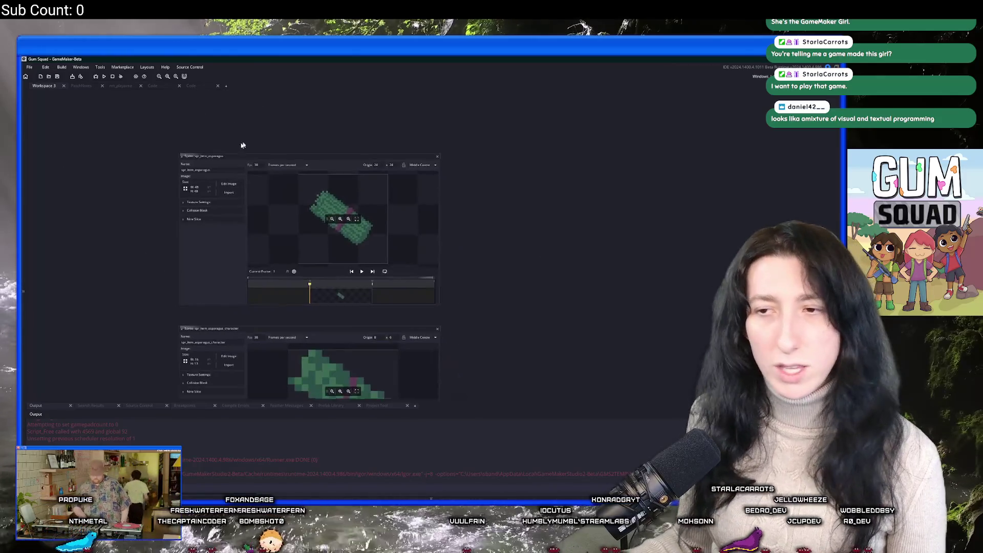
pyautogui.click(192, 86)
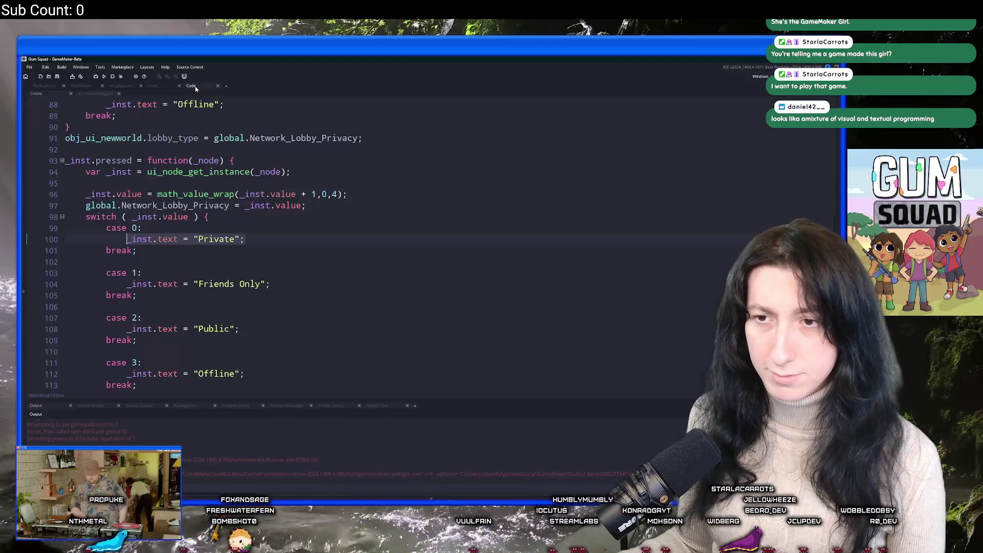
# Return to scr_items and search the code for the cake item.
pyautogui.click(181, 88)
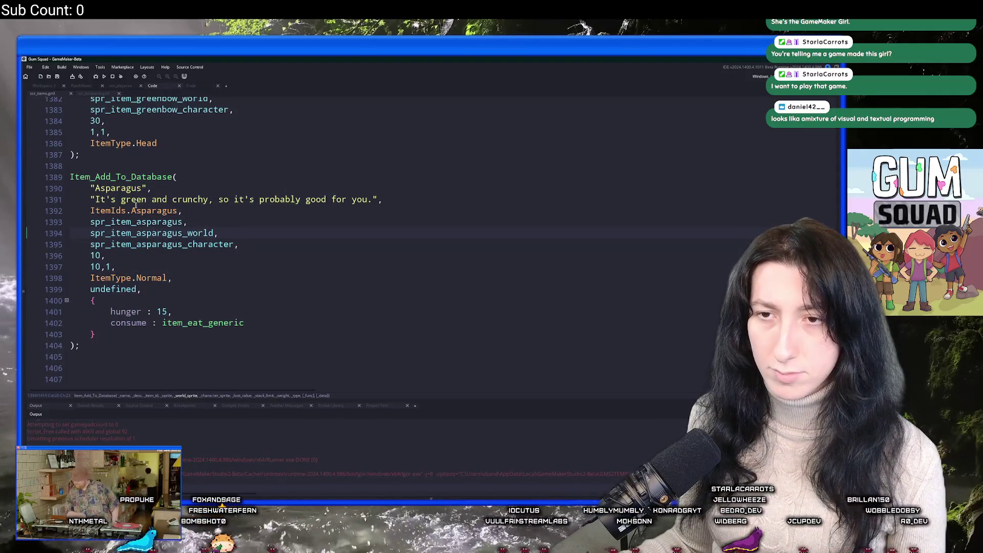
pyautogui.scroll(2, 249, 217)
pyautogui.scroll(2, 249, 217)
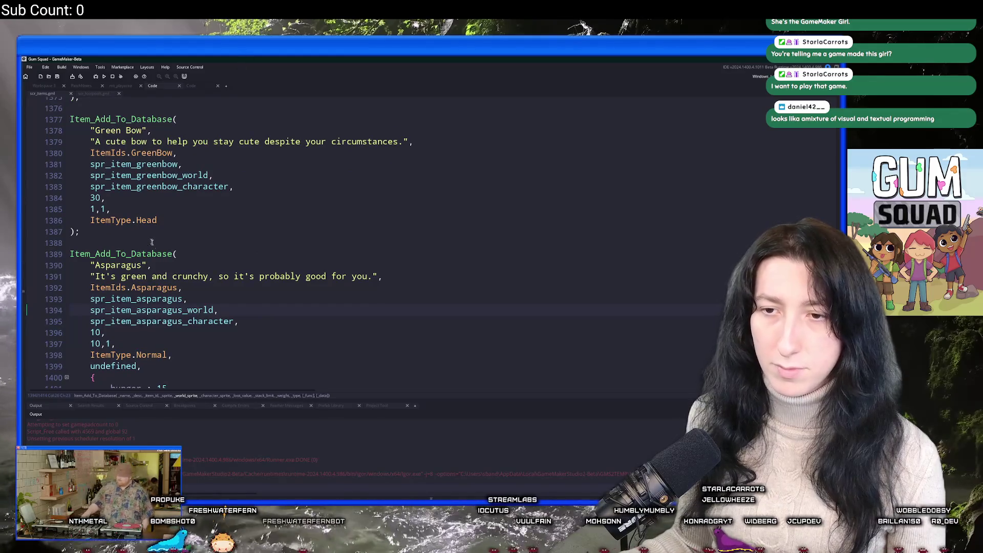
pyautogui.scroll(-2, 168, 210)
pyautogui.scroll(12, 239, 306)
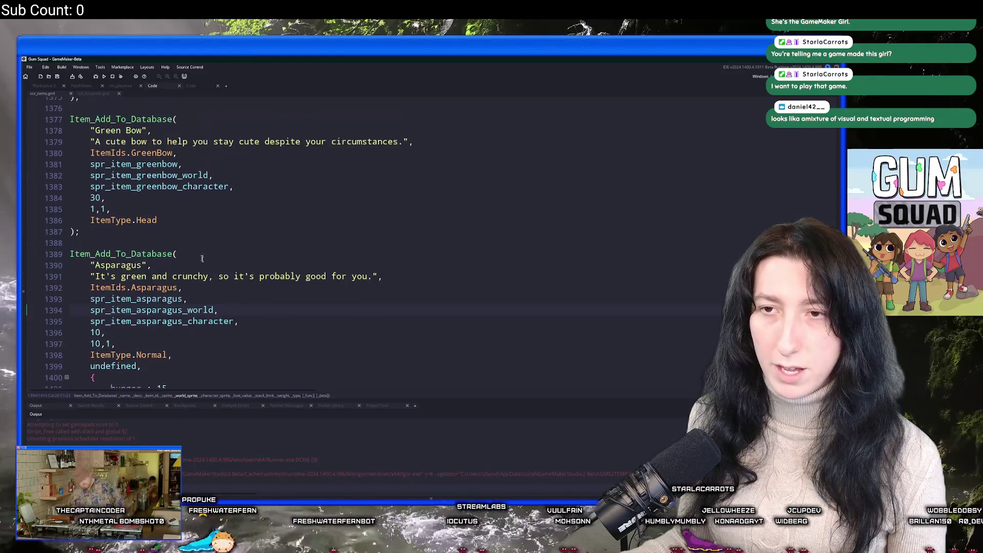
pyautogui.click(250, 237)
pyautogui.hotkey('ctrl', 'f')
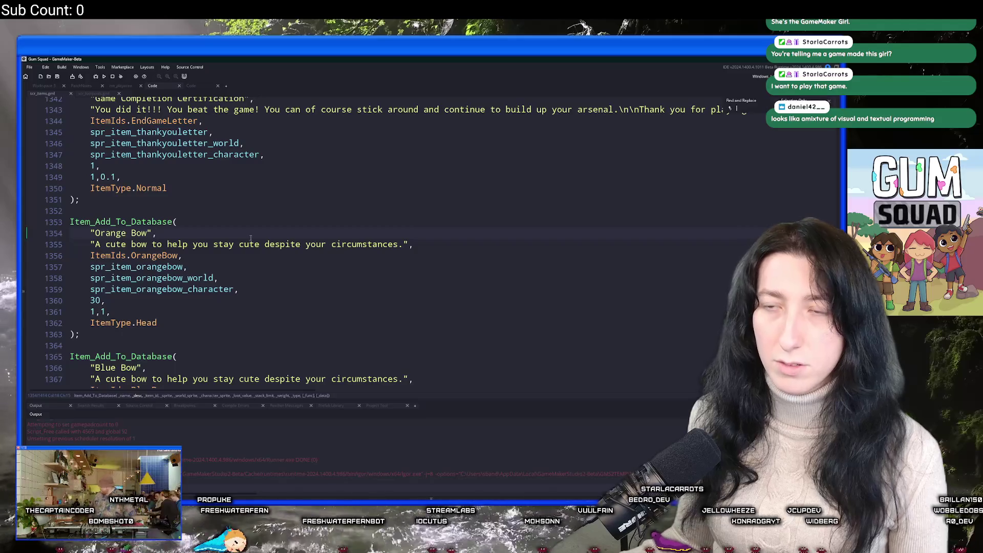
pyautogui.write('cake')
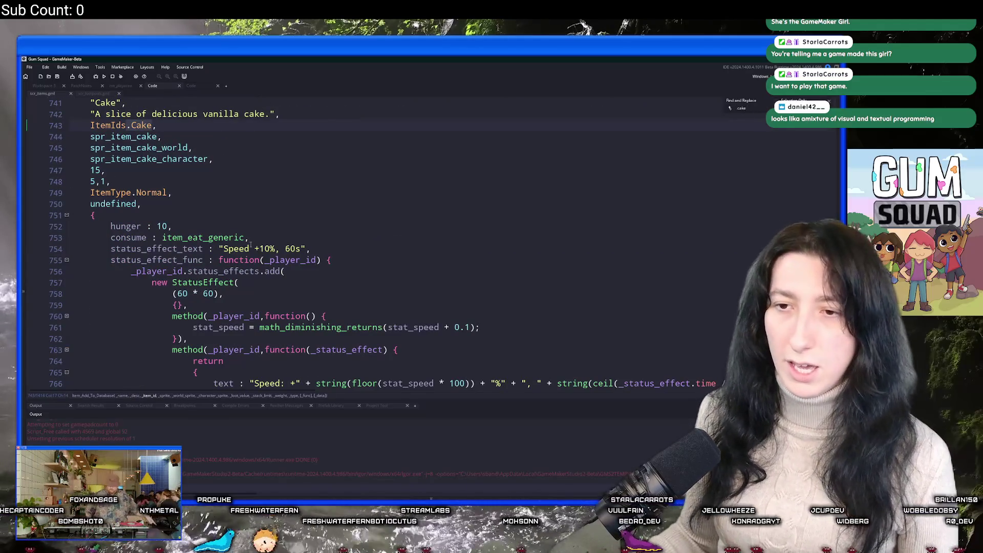
pyautogui.scroll(-1, 191, 259)
pyautogui.scroll(1, 203, 214)
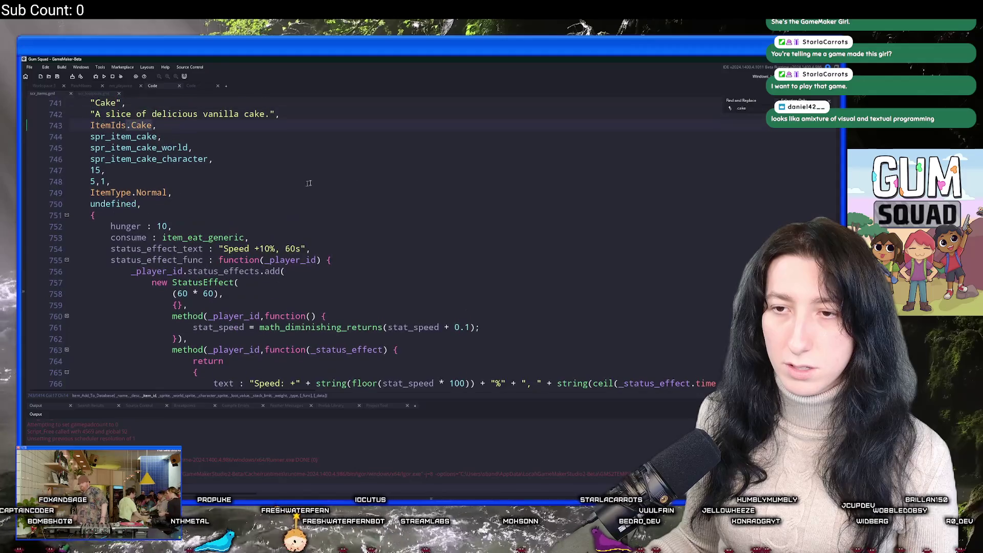
# Change the search to 'cupcake' and select the Cupcake item's extra properties block.
pyautogui.press('BackSpace')
pyautogui.press('BackSpace')
pyautogui.press('BackSpace')
pyautogui.write('upcake')
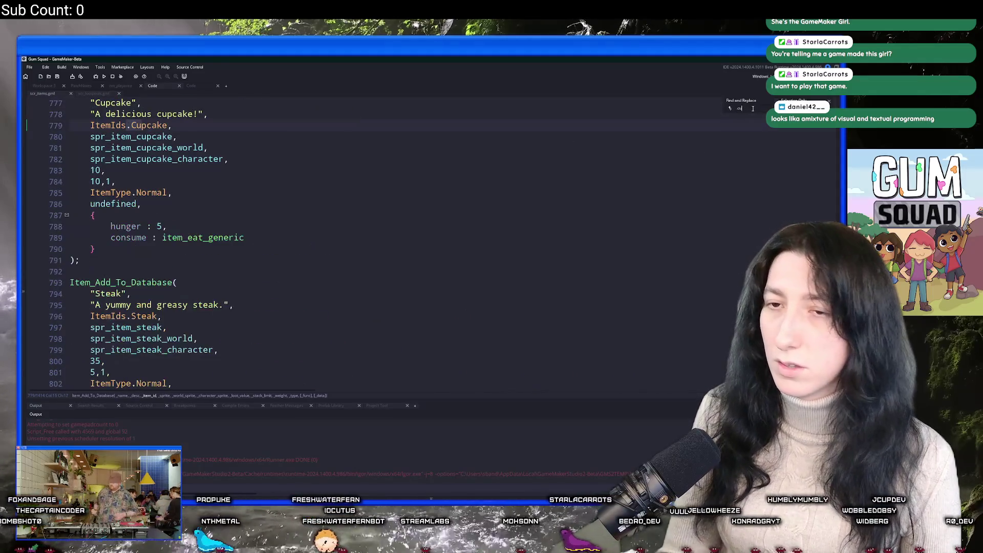
pyautogui.moveTo(95, 249)
pyautogui.mouseDown()
pyautogui.moveTo(112, 238)
pyautogui.moveTo(92, 149)
pyautogui.moveTo(96, 204)
pyautogui.mouseUp()
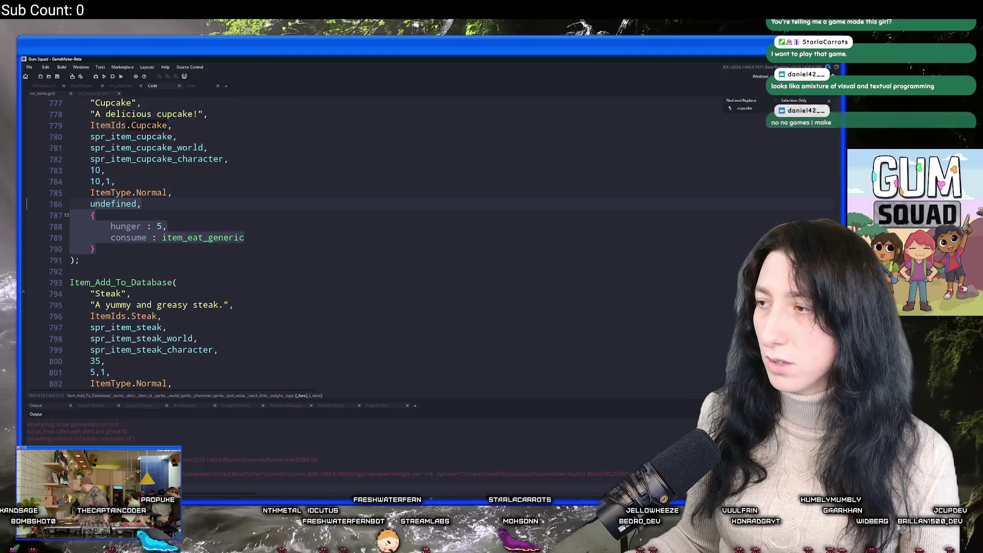
pyautogui.scroll(-20, 759, 183)
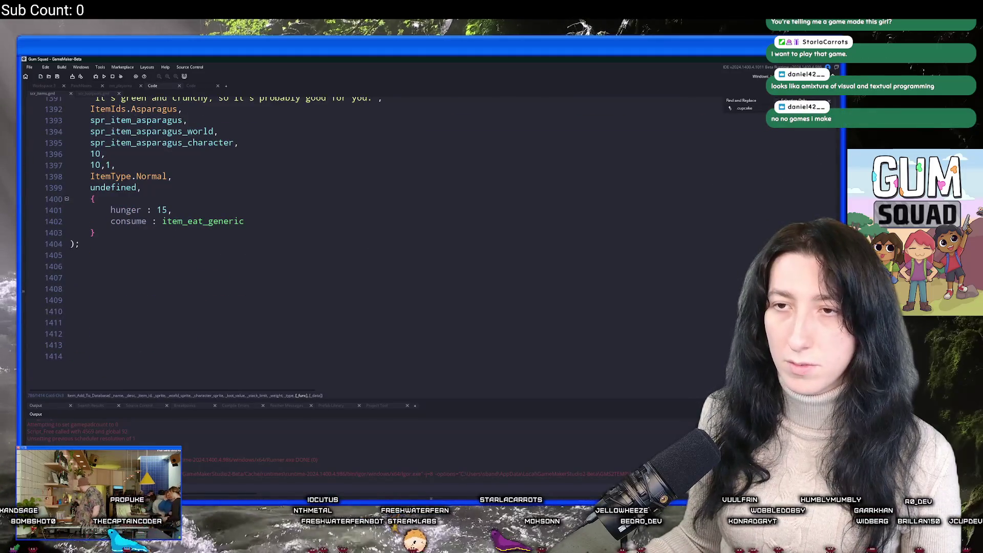
pyautogui.scroll(6, 723, 167)
# Inspect the Asparagus entry around line 1393, then start an asset search.
pyautogui.click(182, 299)
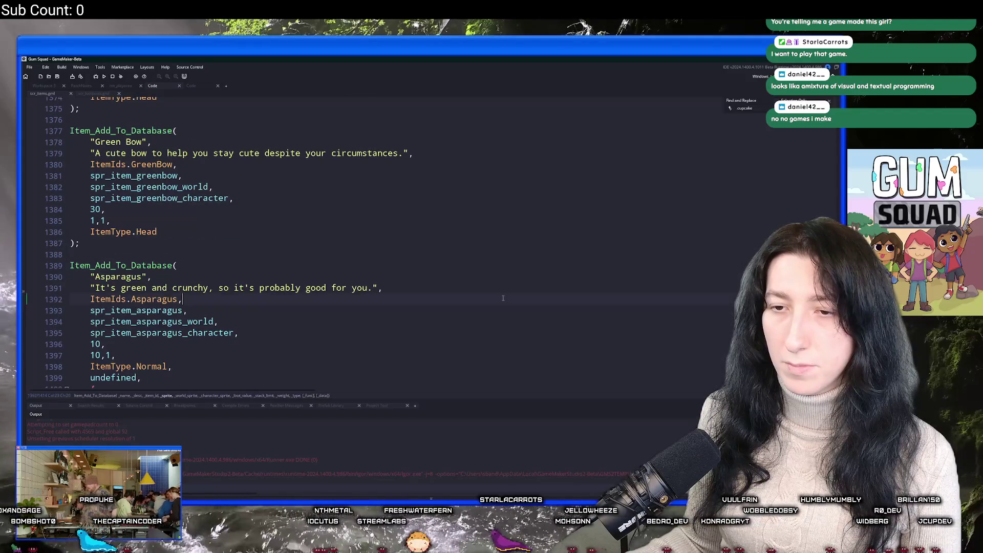
pyautogui.scroll(-2, 722, 167)
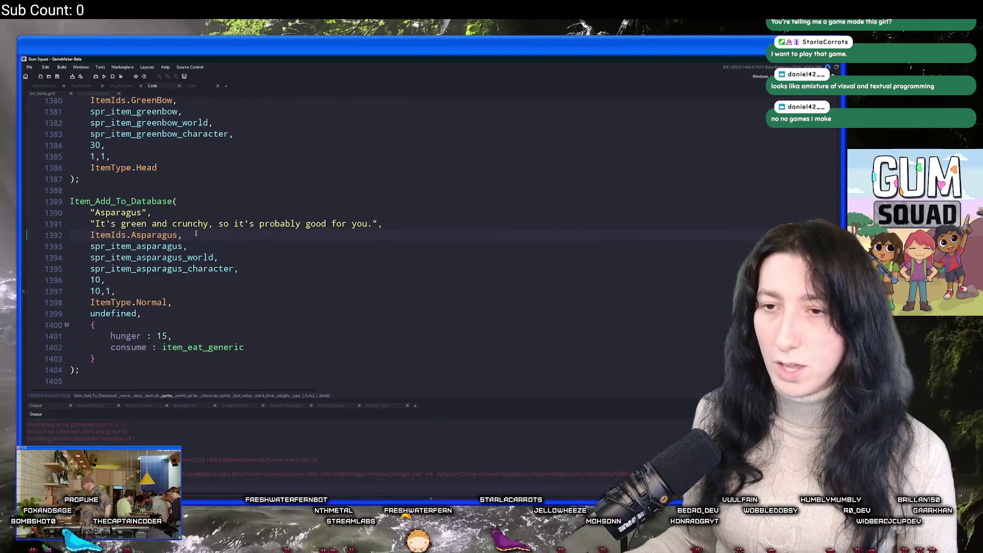
pyautogui.click(61, 248)
pyautogui.click(254, 249)
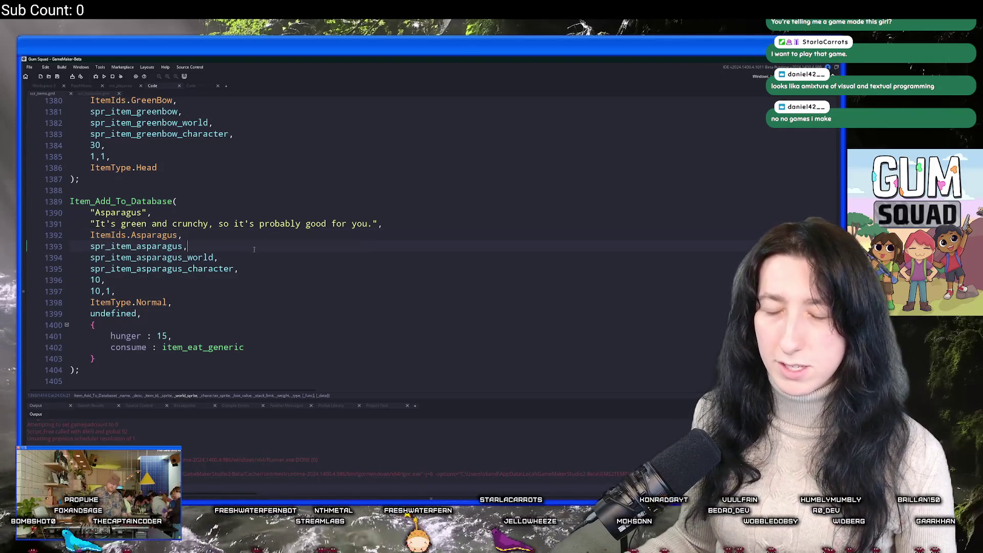
pyautogui.hotkey('ctrl', 't')
pyautogui.write('obj')
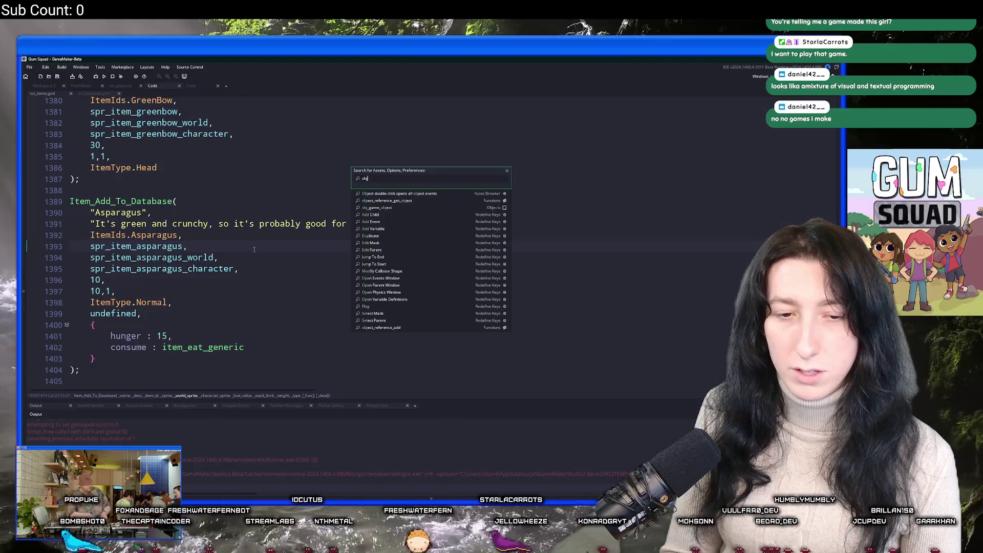
pyautogui.write('_')
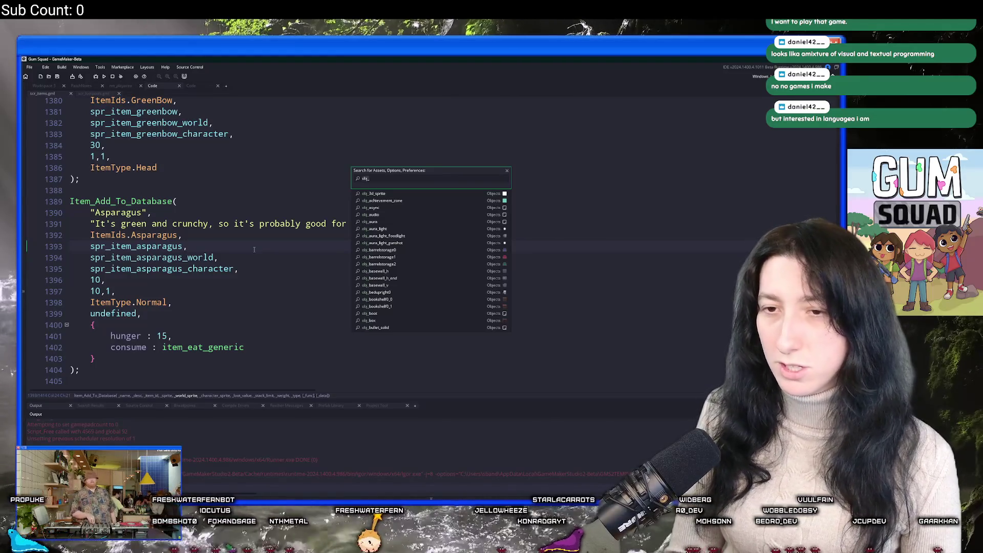
# Search for obj_pla, open obj_player, and show its Create event code.
pyautogui.press('BackSpace')
pyautogui.press('BackSpace')
pyautogui.press('BackSpace')
pyautogui.write('s')
pyautogui.press('BackSpace')
pyautogui.write('obj_pla')
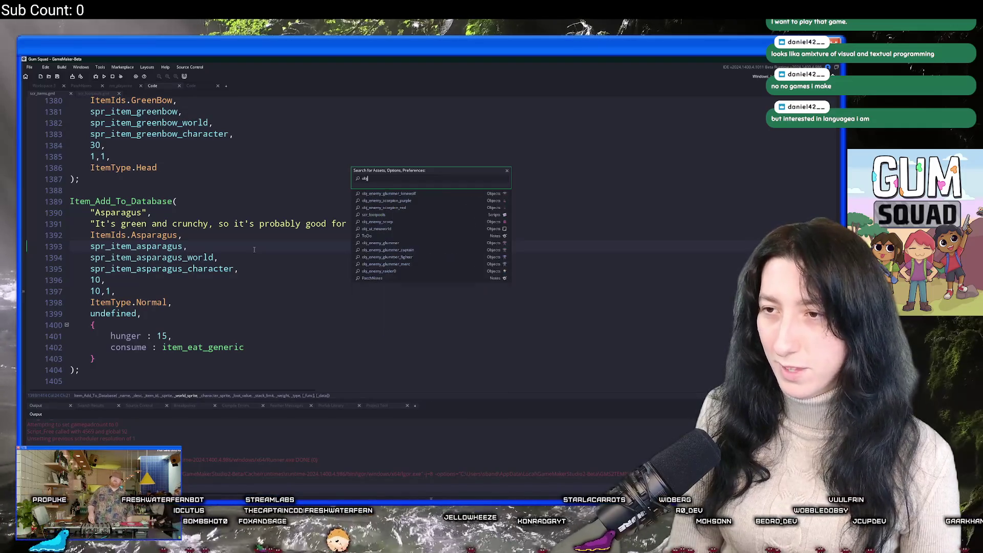
pyautogui.press('Down')
pyautogui.press('Return')
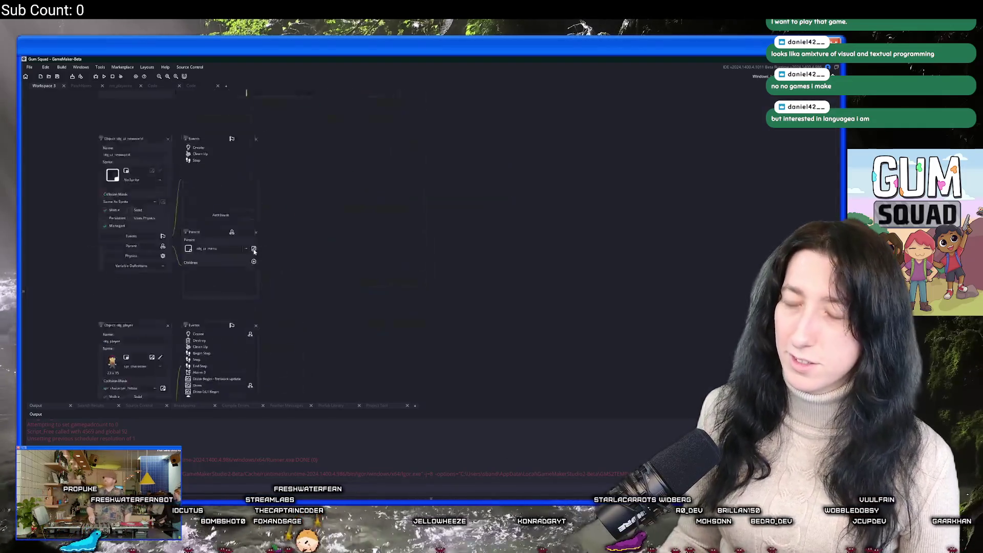
pyautogui.doubleClick(143, 164)
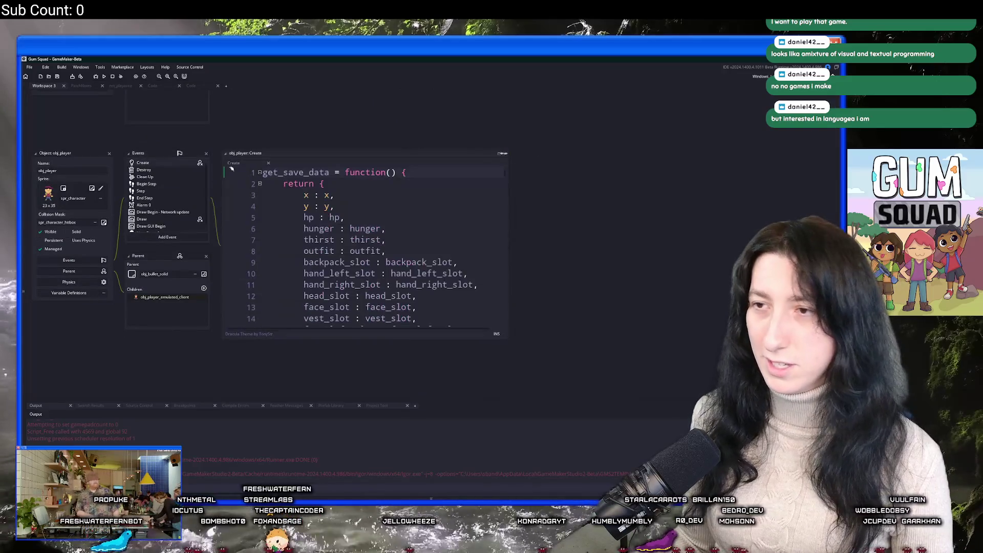
# Find the MintGum starter item line in the Create event by searching '.backpack'.
pyautogui.click(496, 211)
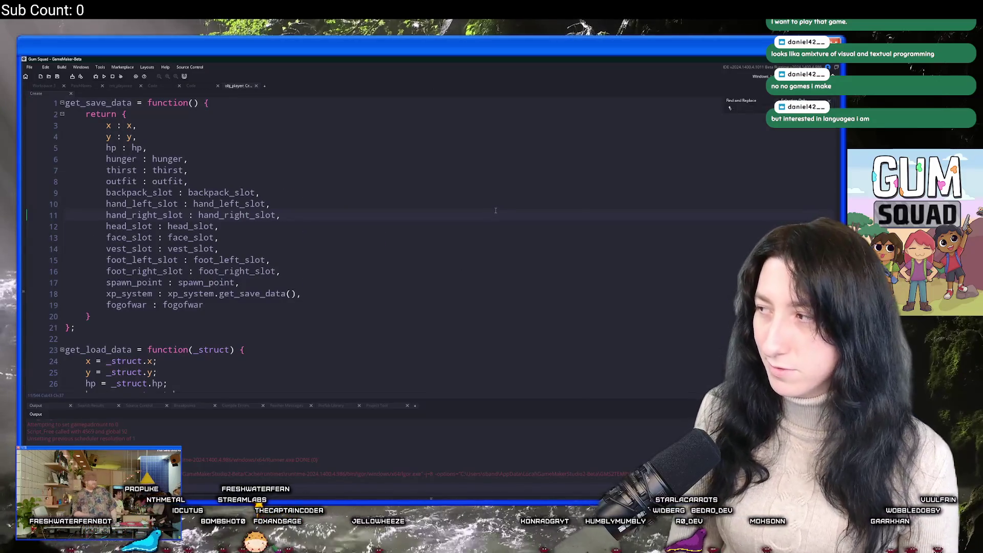
pyautogui.write('.backpack')
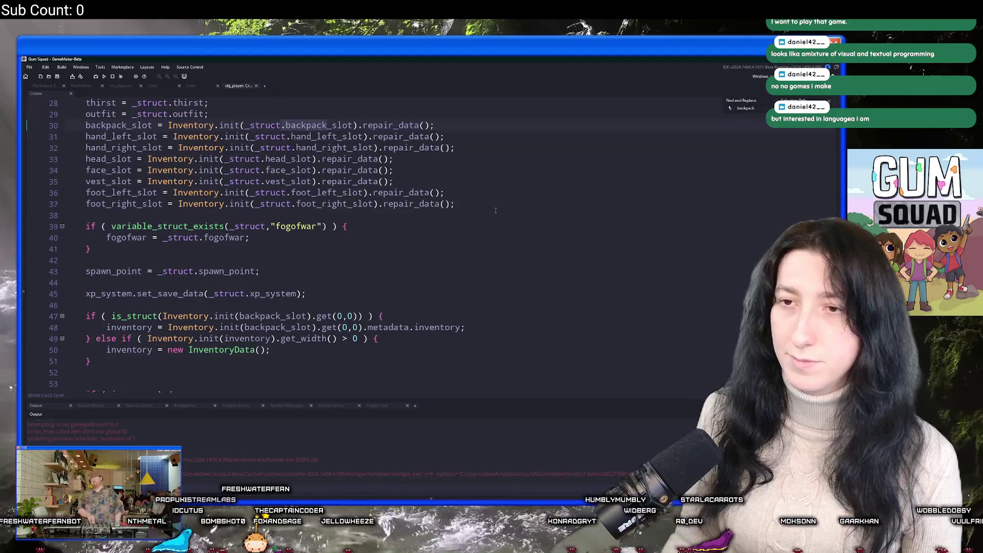
pyautogui.press('Return')
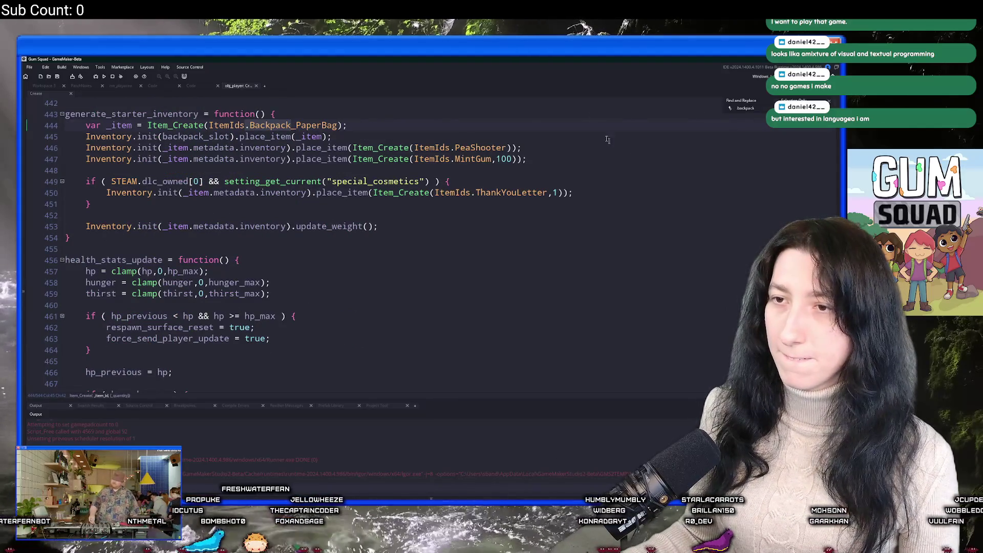
pyautogui.scroll(2, 502, 131)
pyautogui.click(466, 187)
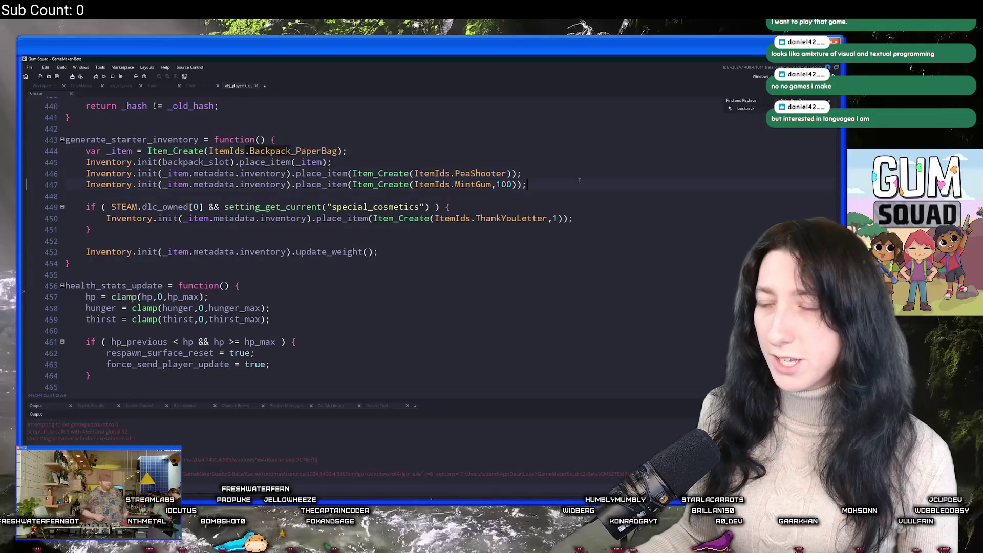
# Duplicate the MintGum line as Asparagus with quantity 1 and save the Create event.
pyautogui.hotkey('ctrl', 'd')
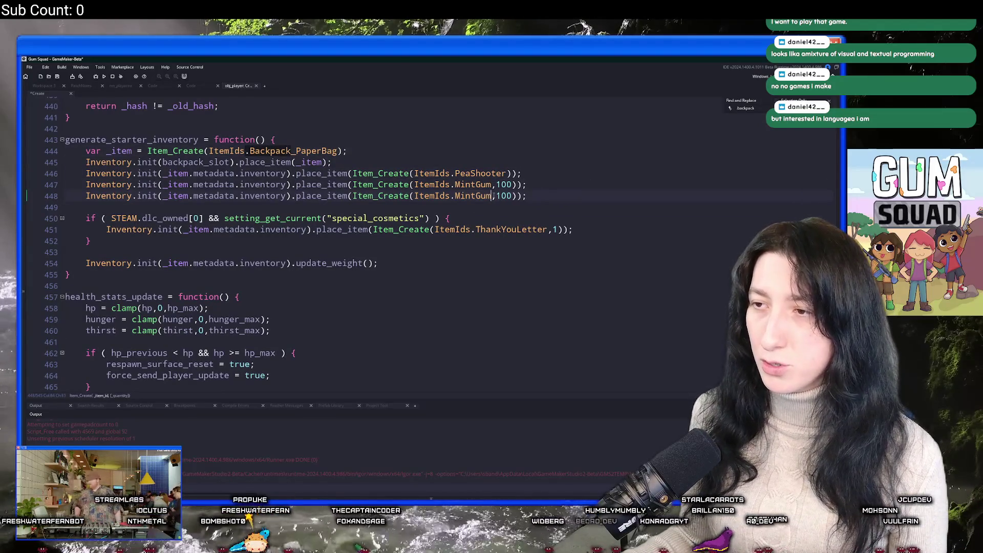
pyautogui.doubleClick(473, 195)
pyautogui.write('Asparagus')
pyautogui.click(519, 190)
pyautogui.doubleClick(513, 196)
pyautogui.write('1')
pyautogui.click(561, 189)
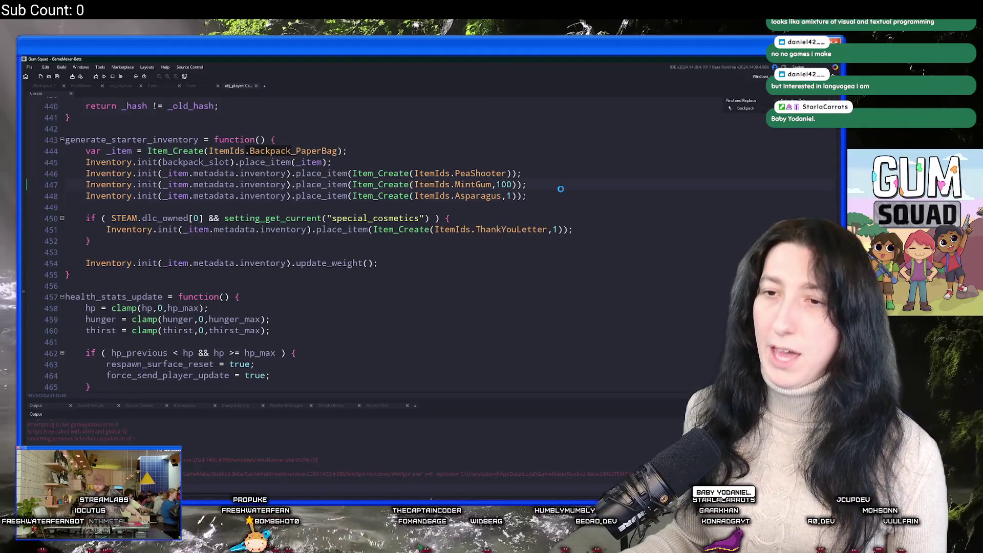
pyautogui.hotkey('ctrl', 's')
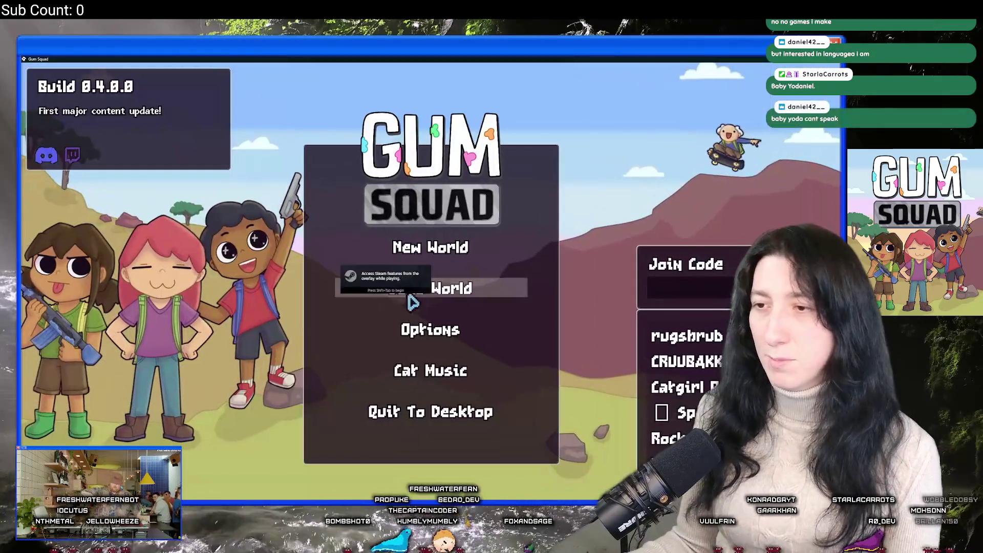
# Start a new world setup with the lobby type set to Offline.
pyautogui.click(429, 247)
pyautogui.click(440, 277)
pyautogui.click(443, 290)
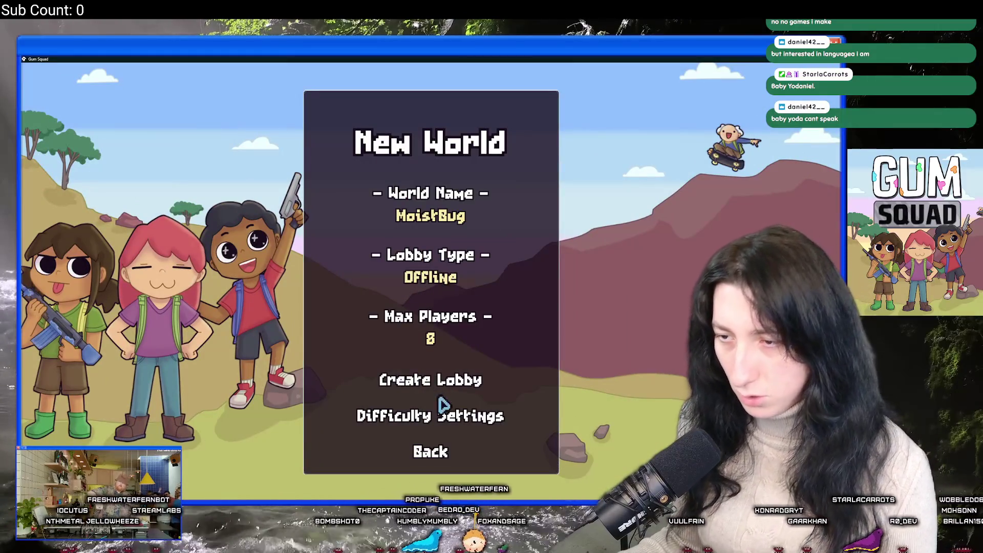
# Raise the loot value to 200% in the difficulty settings and create the lobby.
pyautogui.click(439, 416)
pyautogui.click(443, 341)
pyautogui.click(437, 442)
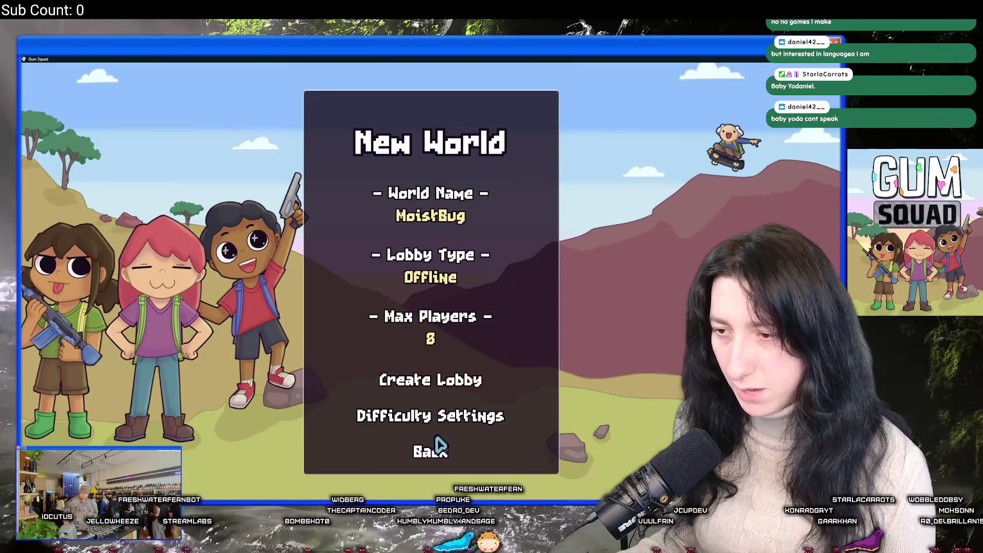
pyautogui.click(445, 415)
pyautogui.click(427, 447)
pyautogui.click(439, 386)
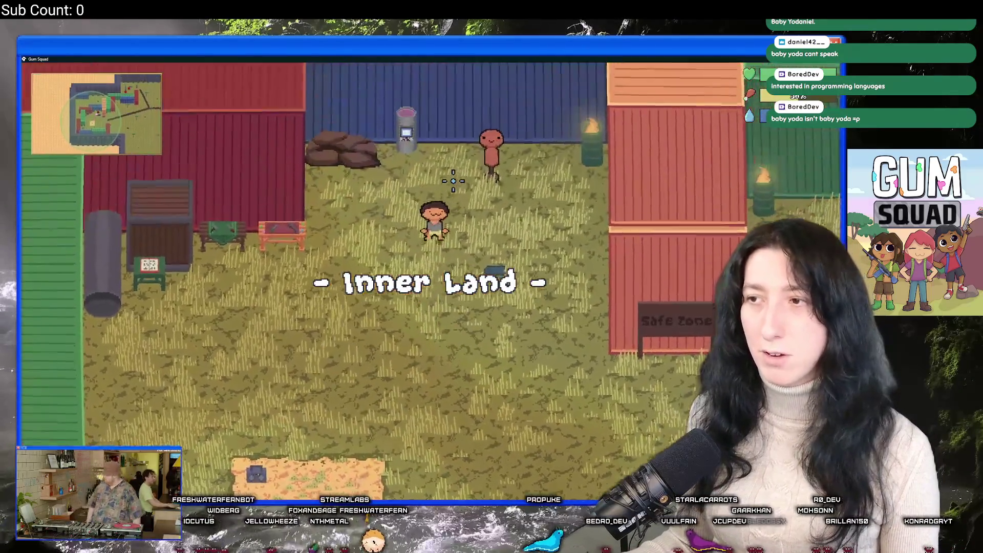
# Walk to the crates, open two containers to inspect the starting backpack, then walk away.
pyautogui.press('s')
pyautogui.press('a')
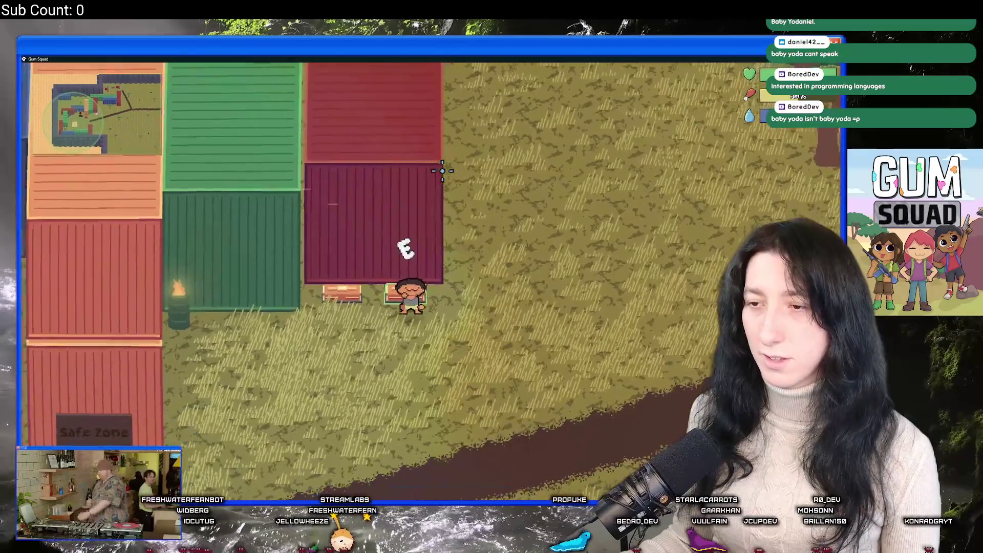
pyautogui.press('e')
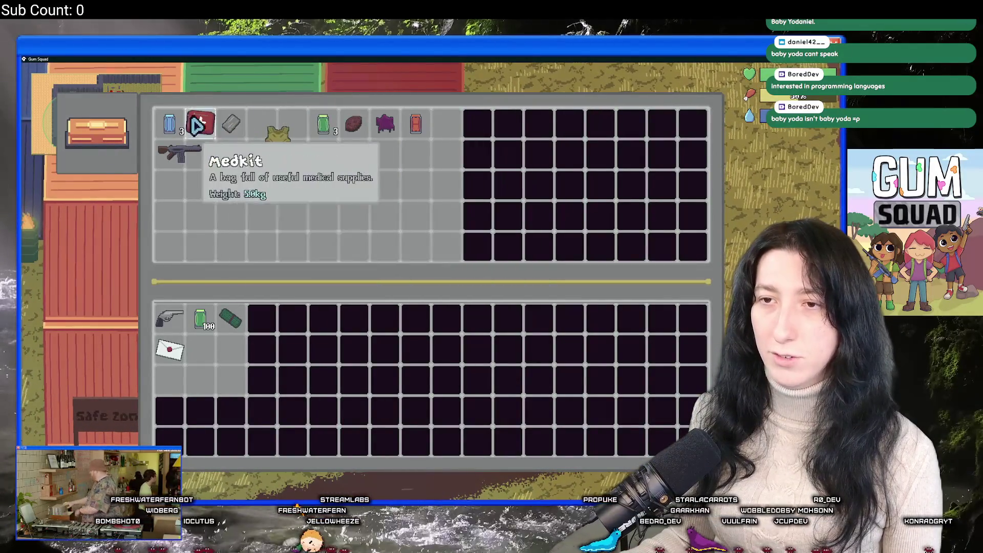
pyautogui.press('e')
pyautogui.press('a')
pyautogui.press('e')
pyautogui.press('e')
pyautogui.press('s')
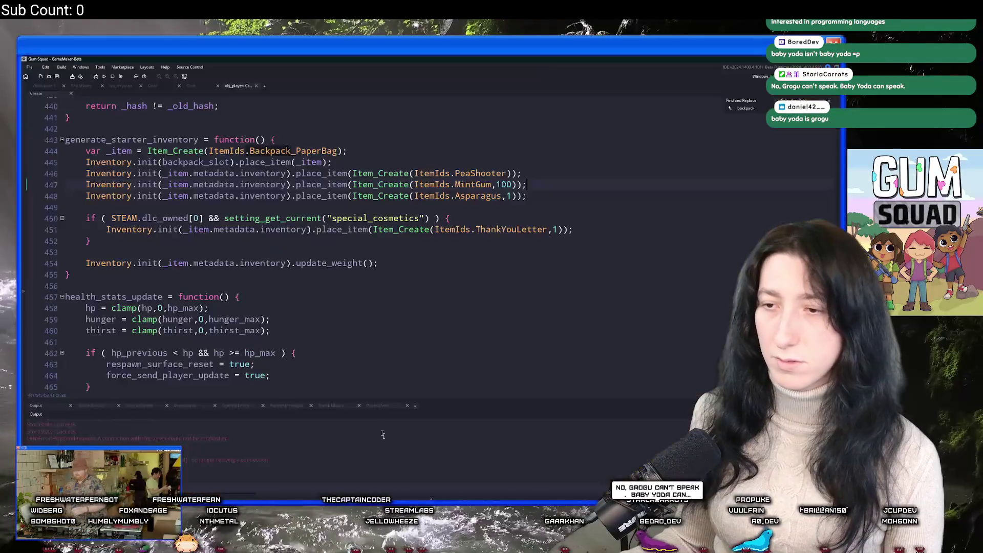
# Open File Explorer at %AppData% Local and jump into the Gum_Squad folder.
pyautogui.hotkey('alt', 'Tab')
pyautogui.press('super+e')
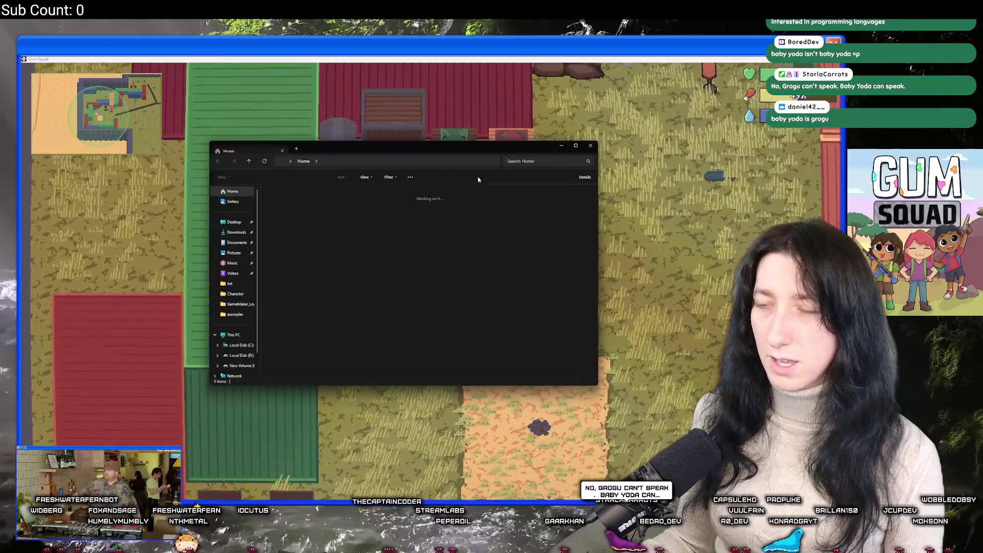
pyautogui.click(451, 162)
pyautogui.write('%')
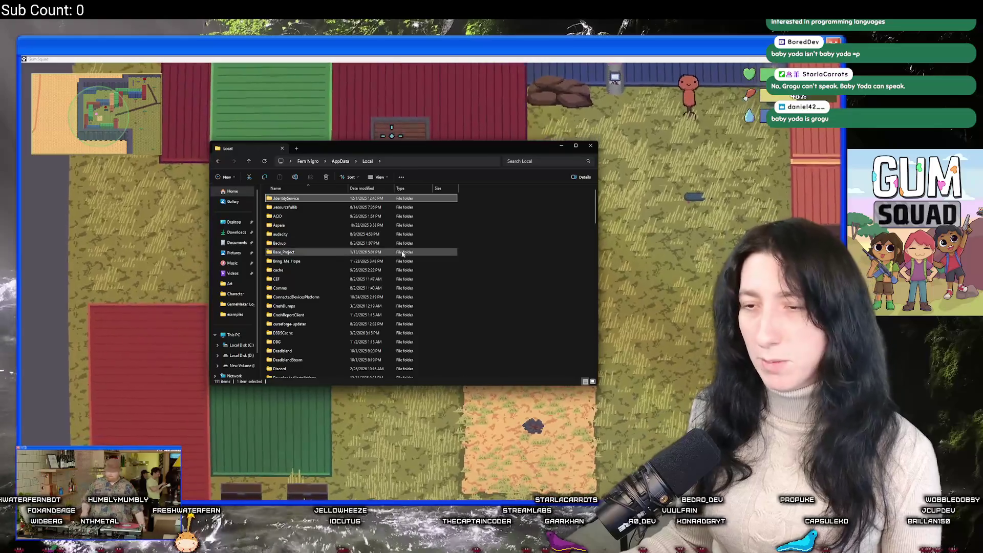
pyautogui.write('as')
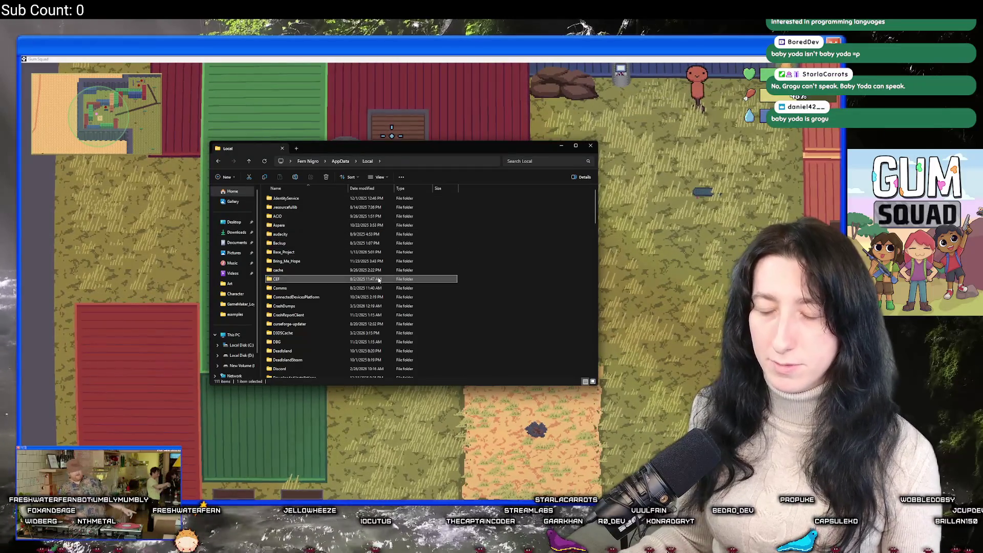
pyautogui.scroll(-2, 378, 279)
pyautogui.write('g')
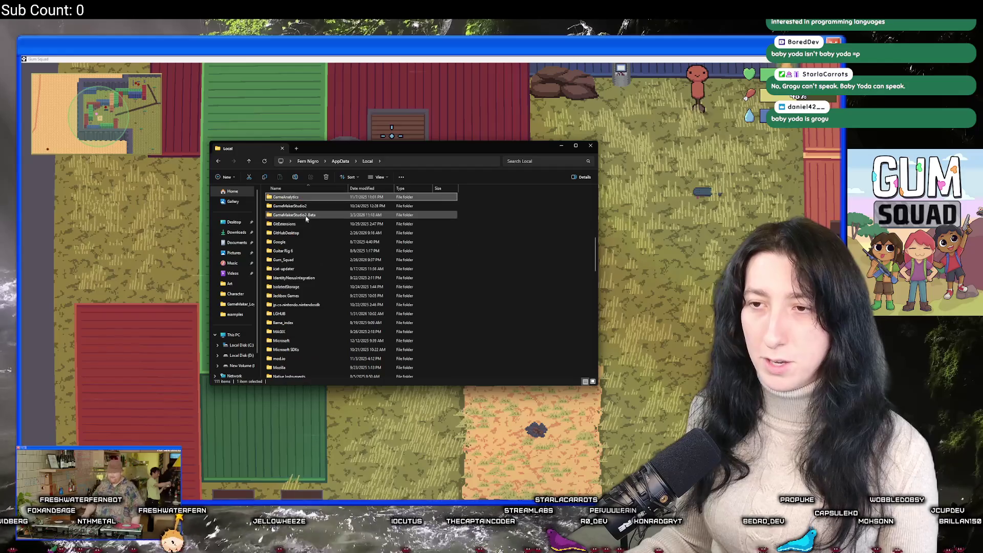
pyautogui.write('um')
pyautogui.press('Return')
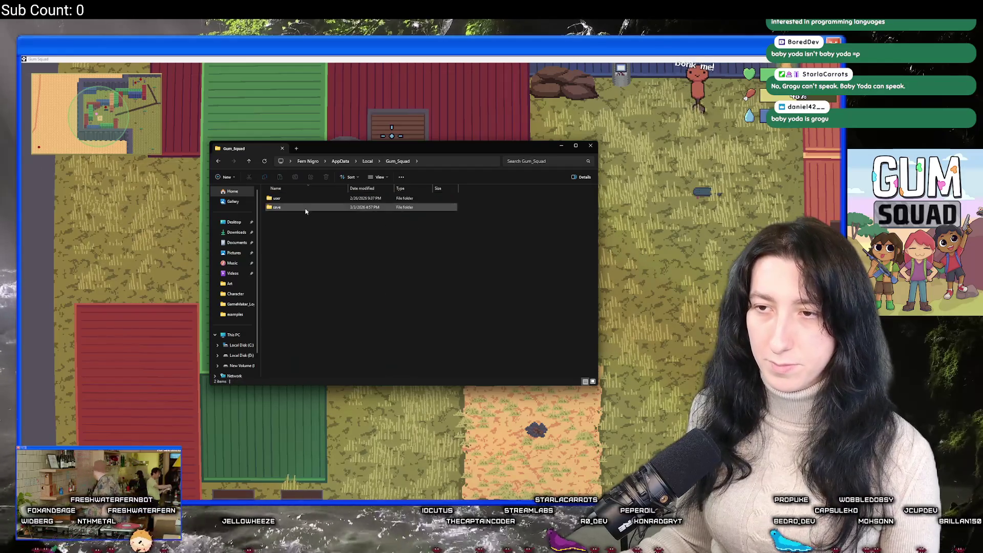
# Select all twelve .sav files in the save subfolder, then pause the running game.
pyautogui.doubleClick(302, 208)
pyautogui.moveTo(424, 360); pyautogui.dragTo(392, 194)
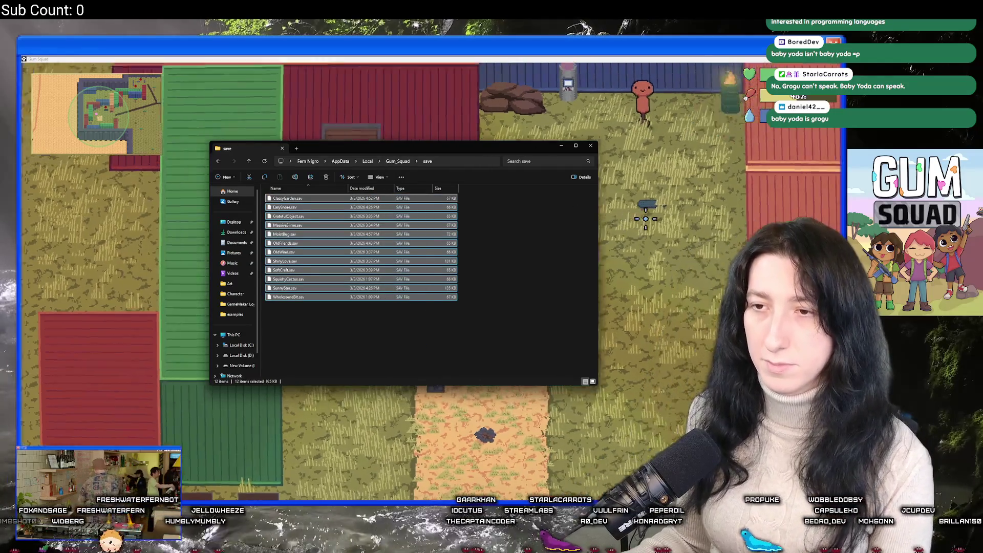
pyautogui.click(647, 212)
pyautogui.press('Escape')
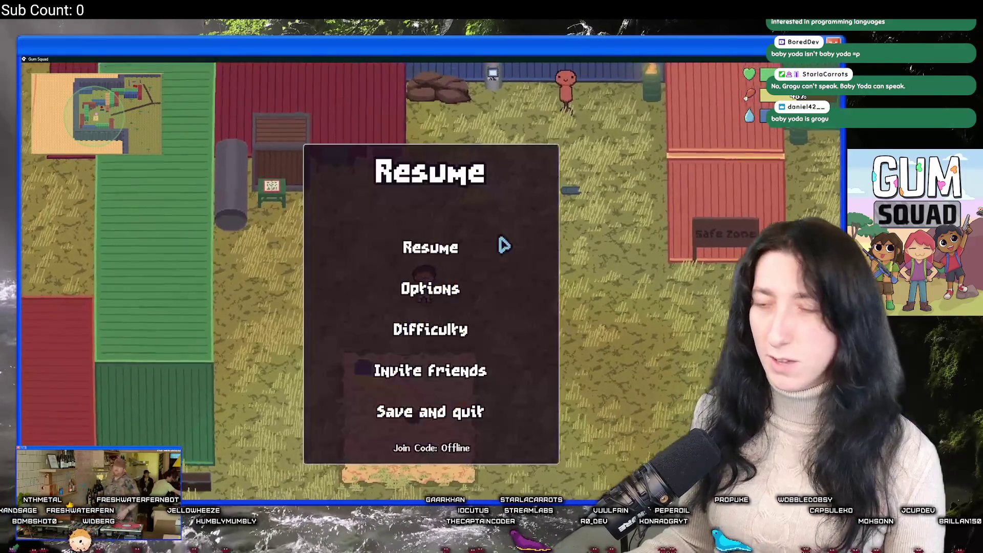
# Resume play, check a chest and the inventory, and use up the medkit.
pyautogui.press('Tab')
pyautogui.press('Tab')
pyautogui.press('Escape')
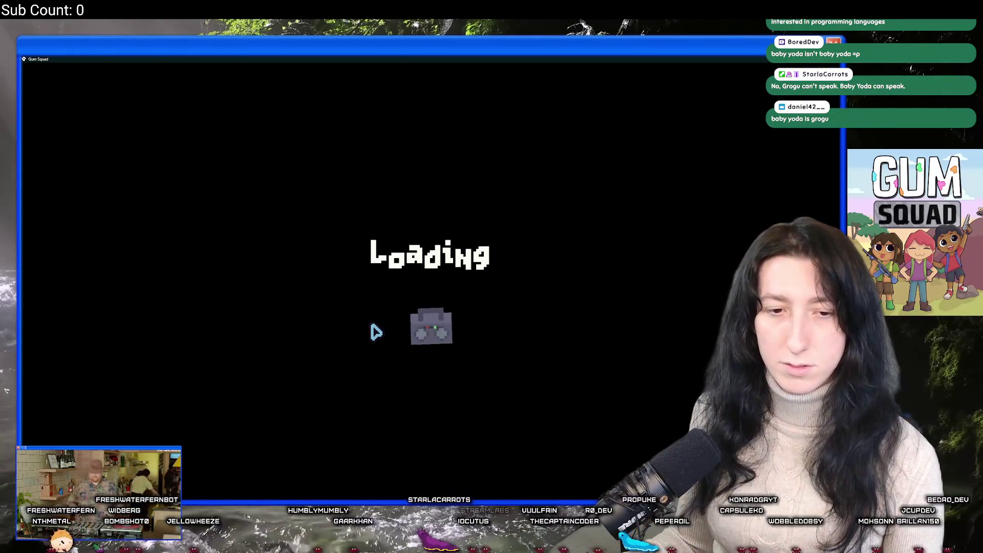
pyautogui.press('Tab')
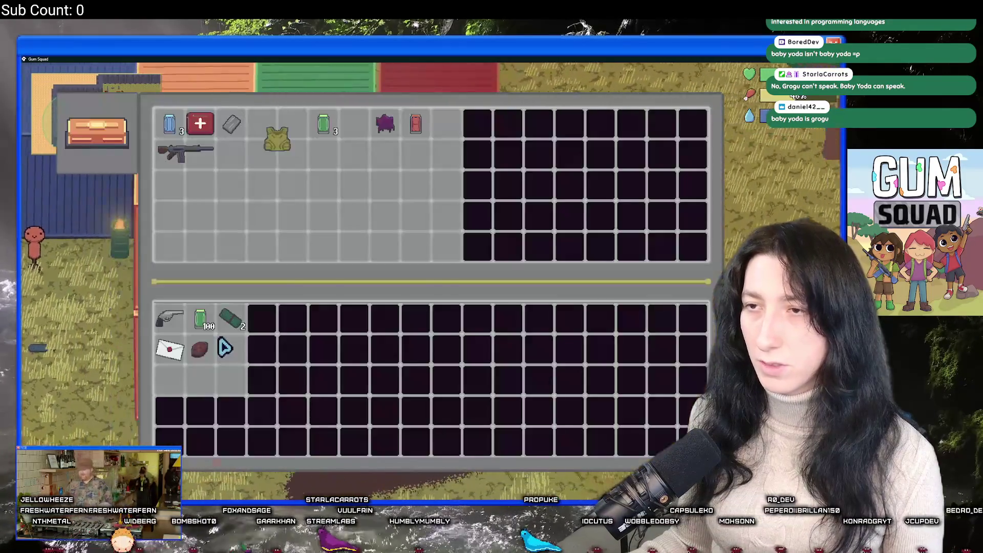
pyautogui.press('Escape')
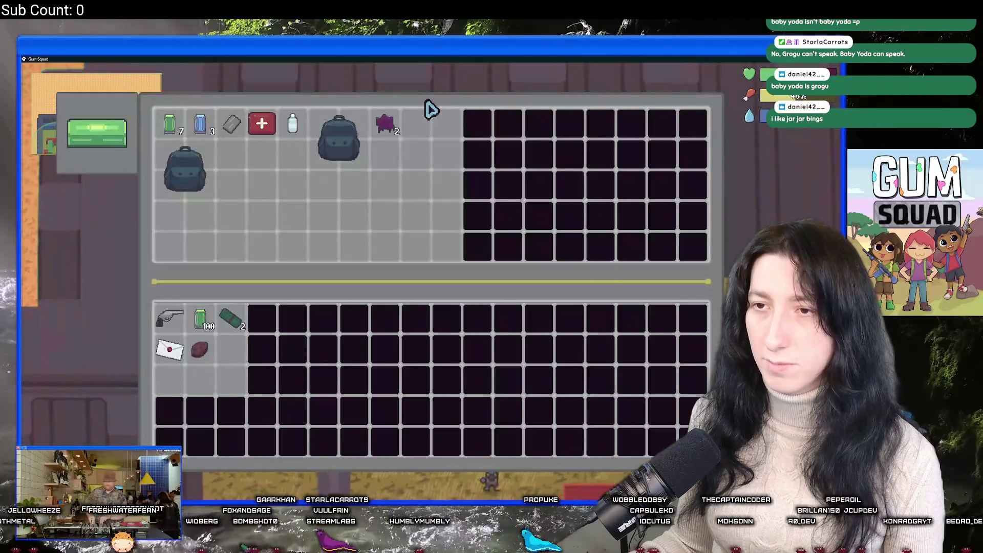
pyautogui.press('w')
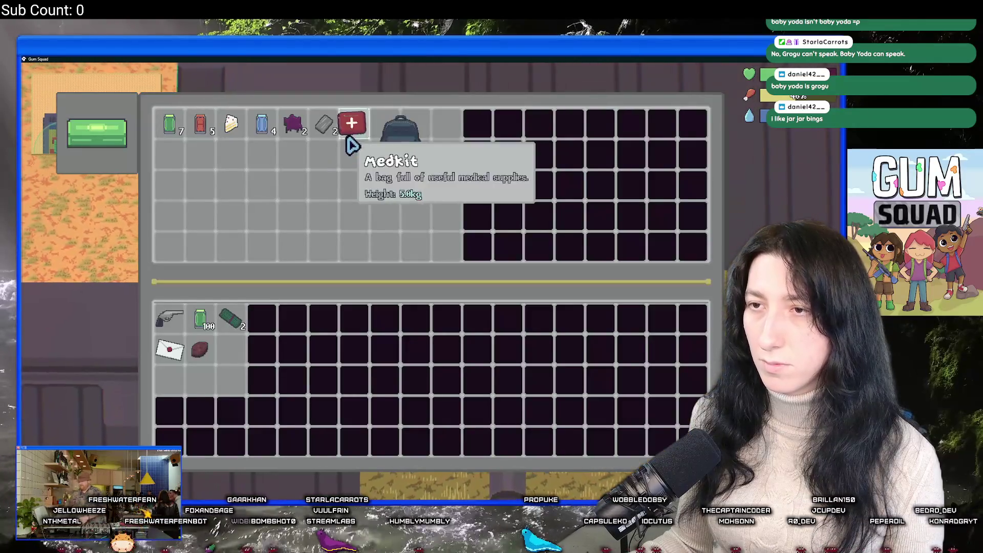
pyautogui.click(351, 125)
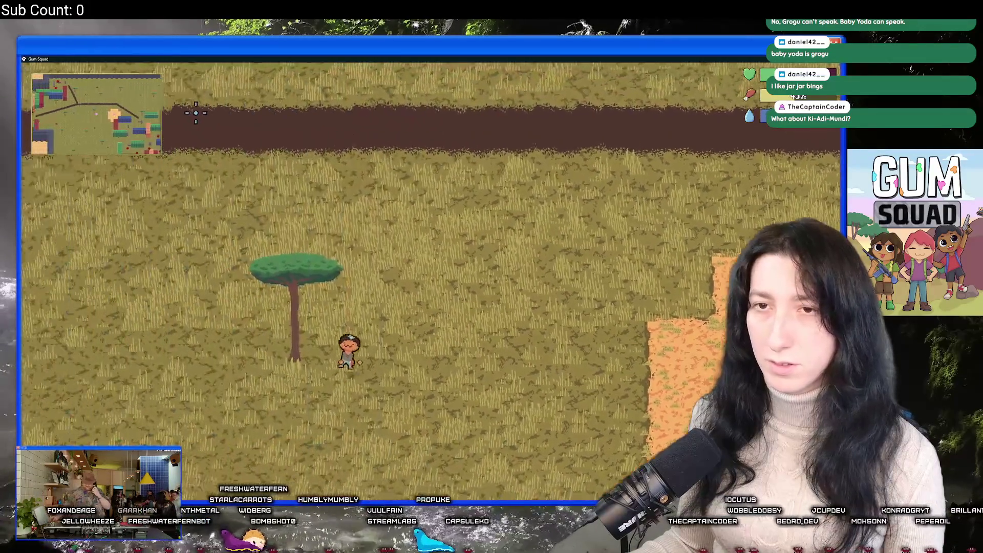
# Walk to the sandy patch, view the inventory tooltips, then save and quit to the menu.
pyautogui.press('s')
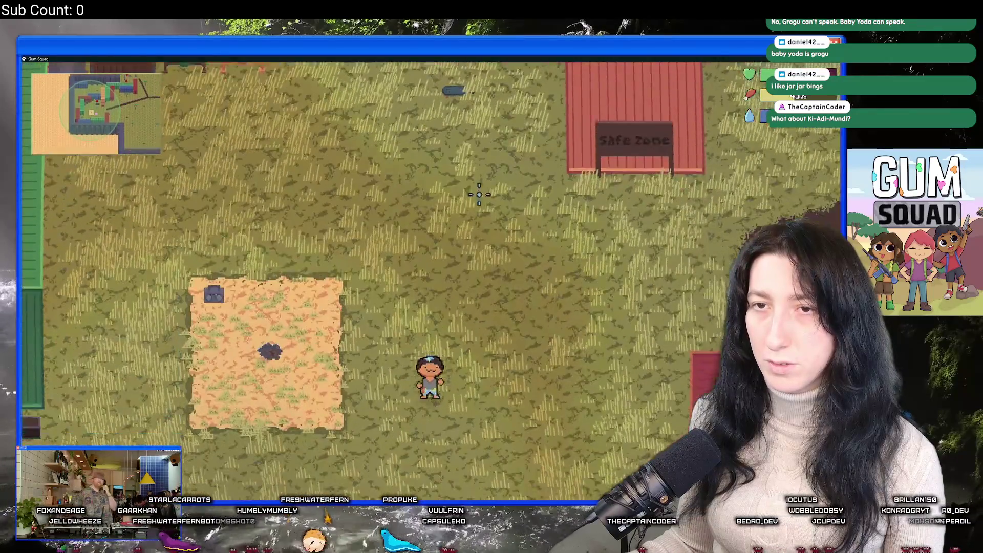
pyautogui.hotkey('w', 'd')
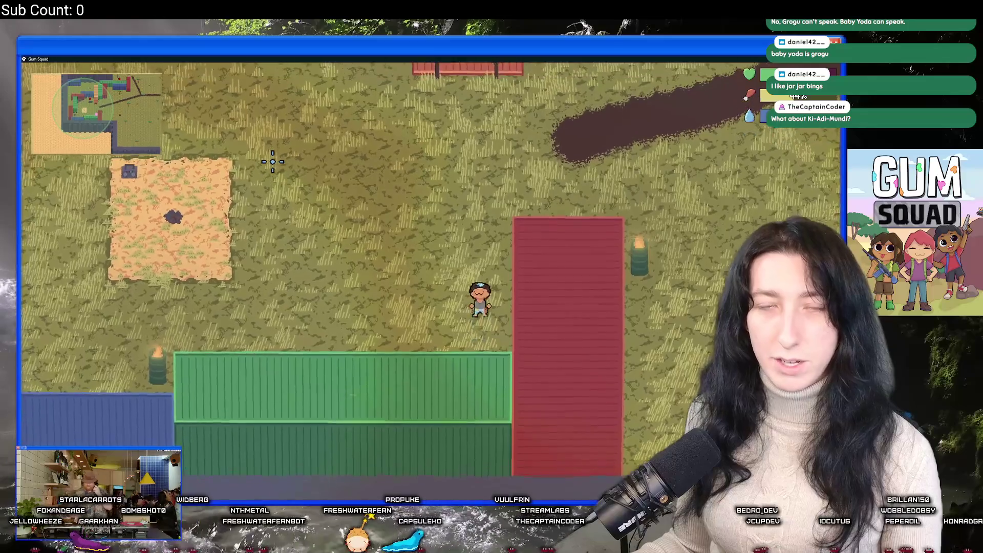
pyautogui.press('Tab')
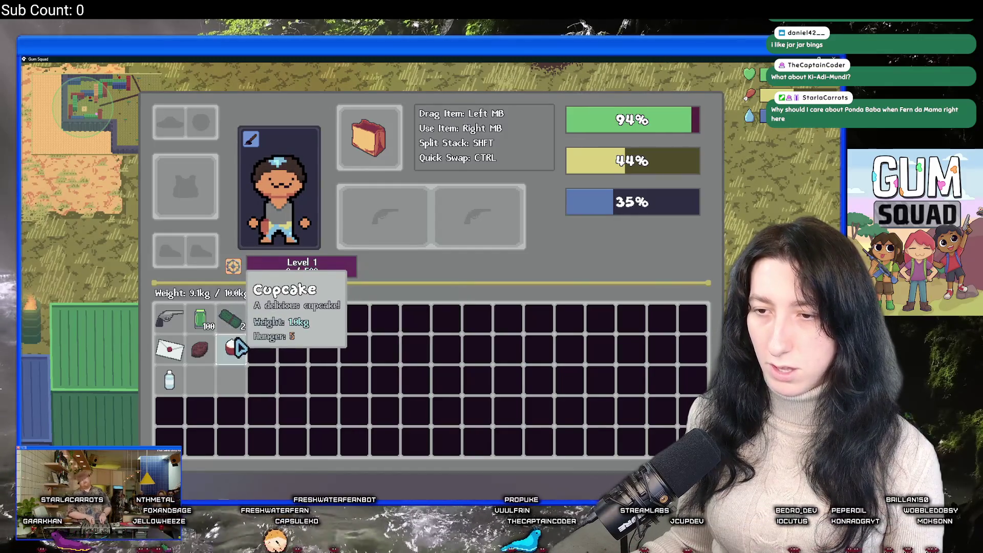
pyautogui.press('Tab')
pyautogui.press('Escape')
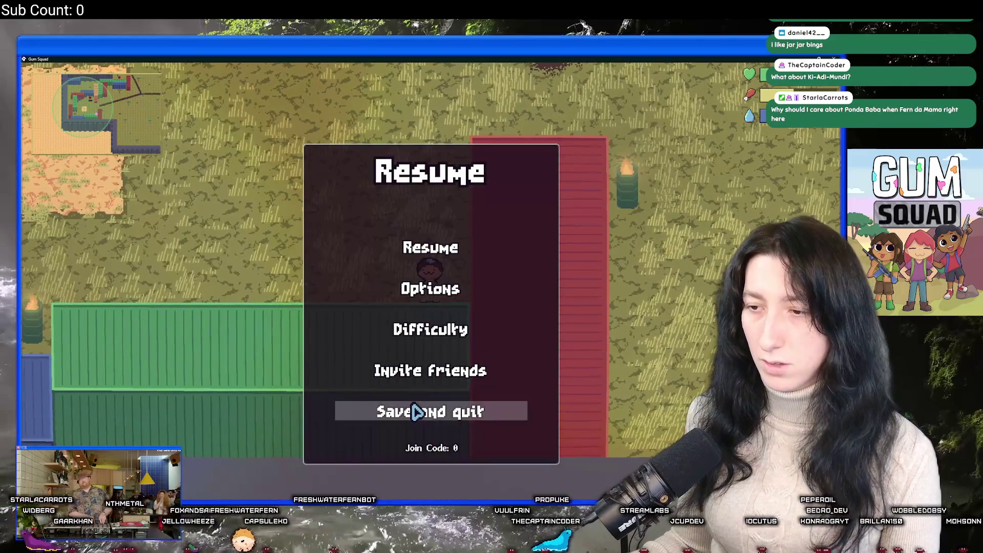
pyautogui.click(416, 415)
pyautogui.click(428, 411)
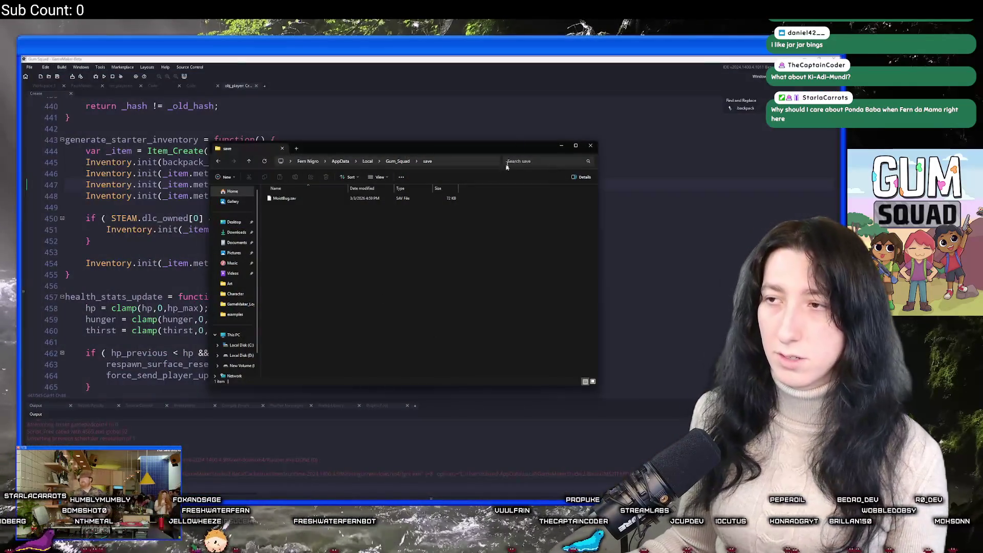
# Search the project's assets, options and preferences for 'tooltip'.
pyautogui.click(523, 123)
pyautogui.hotkey('ctrl', 't')
pyautogui.write('tool')
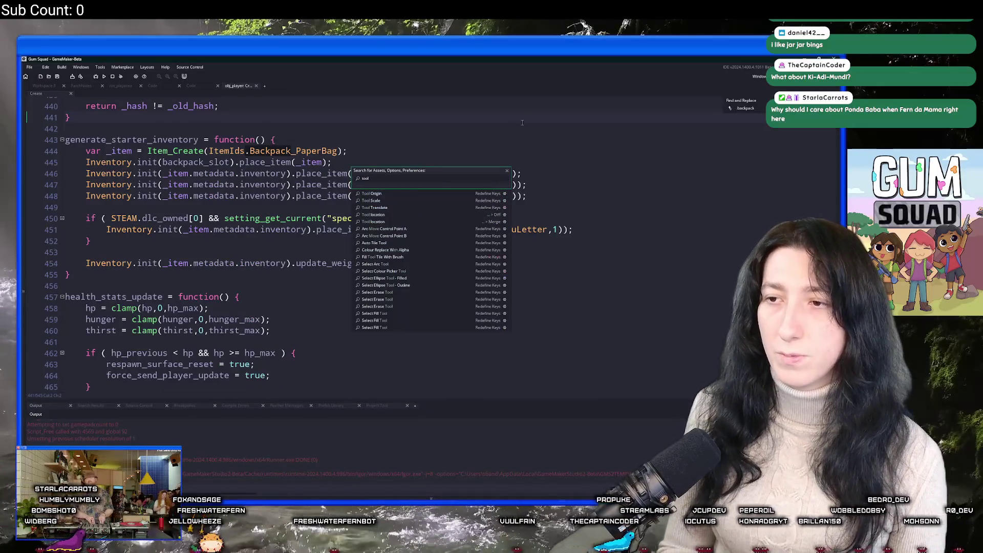
pyautogui.write('tip')
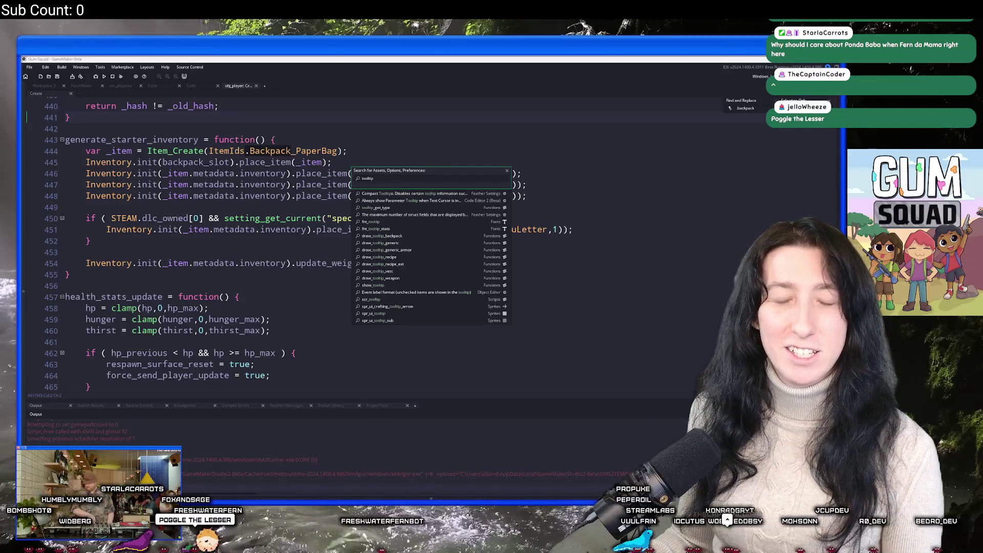
# Start typing a 'ponda' search in the browser's new tab, fixing a typo.
pyautogui.hotkey('alt', 'Tab')
pyautogui.write('pondak')
pyautogui.press('BackSpace')
# Search Google for 'ponda baba' and preview several figure images.
pyautogui.write('a baba')
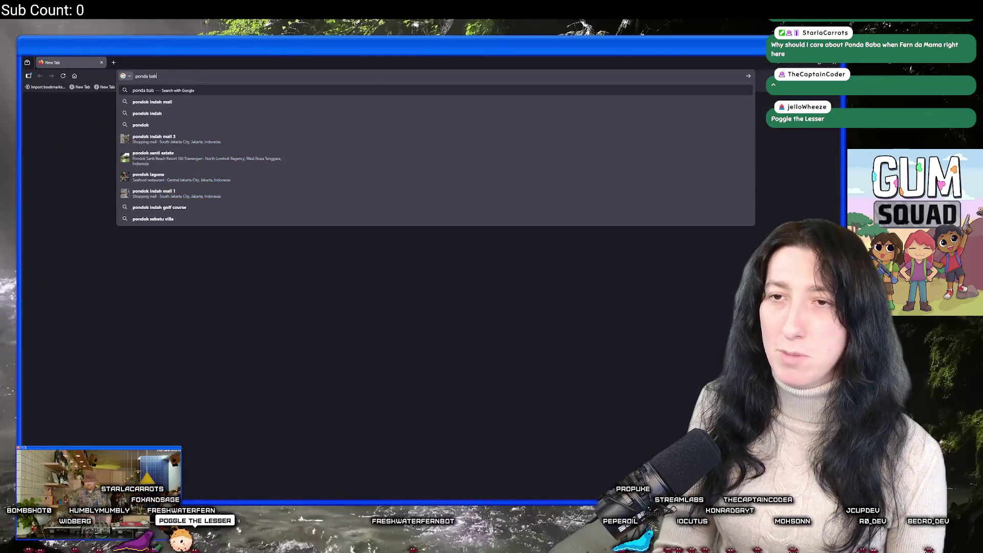
pyautogui.press('Return')
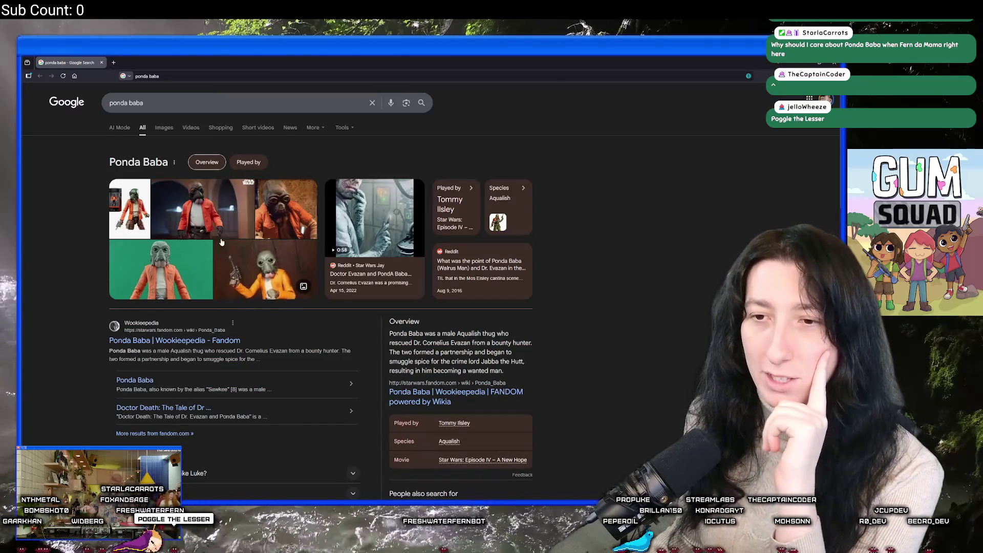
pyautogui.click(197, 223)
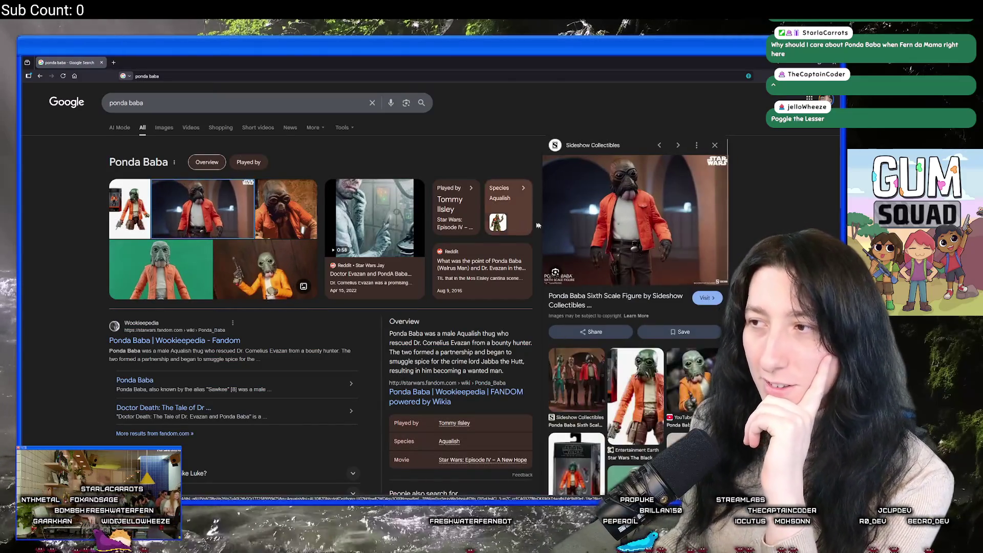
pyautogui.click(281, 211)
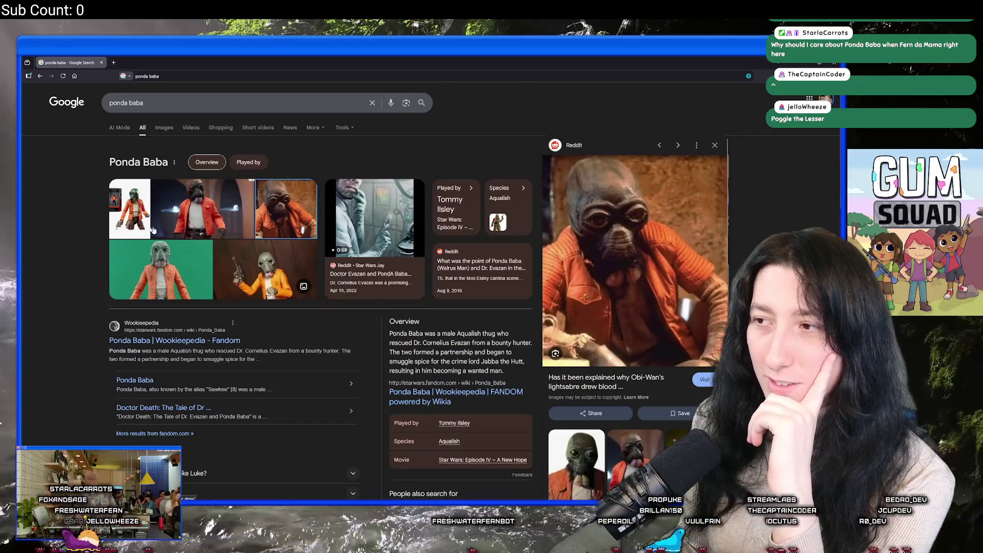
pyautogui.click(134, 214)
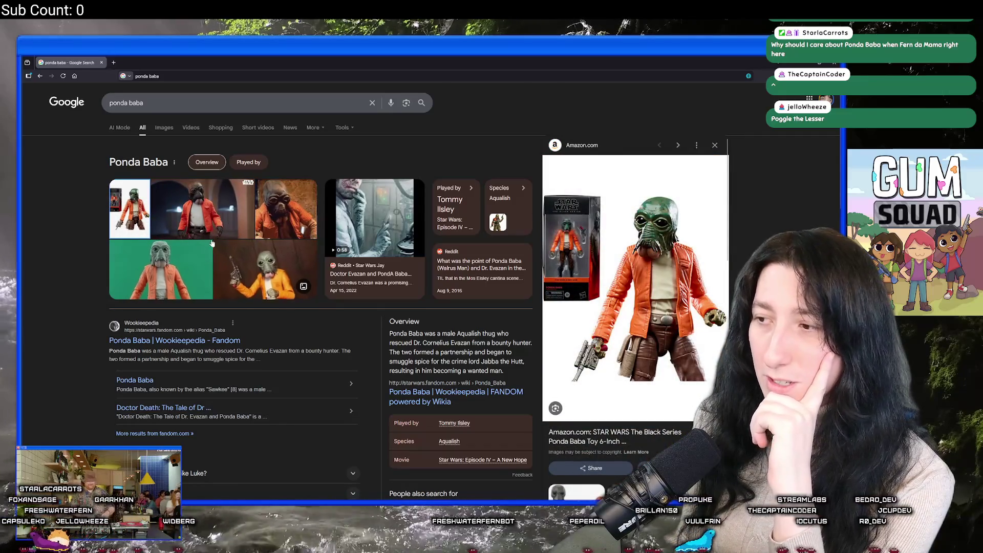
pyautogui.click(154, 271)
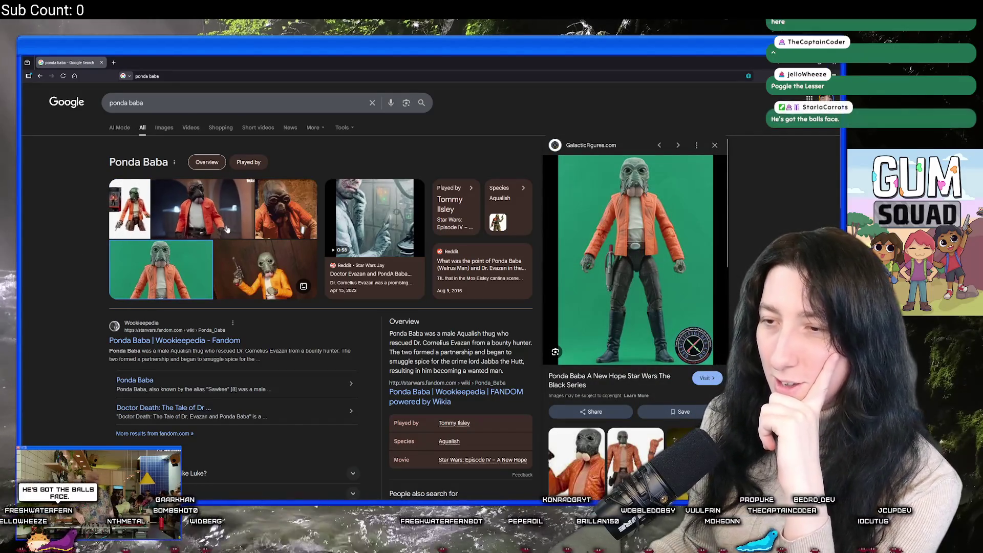
pyautogui.click(258, 269)
pyautogui.click(215, 209)
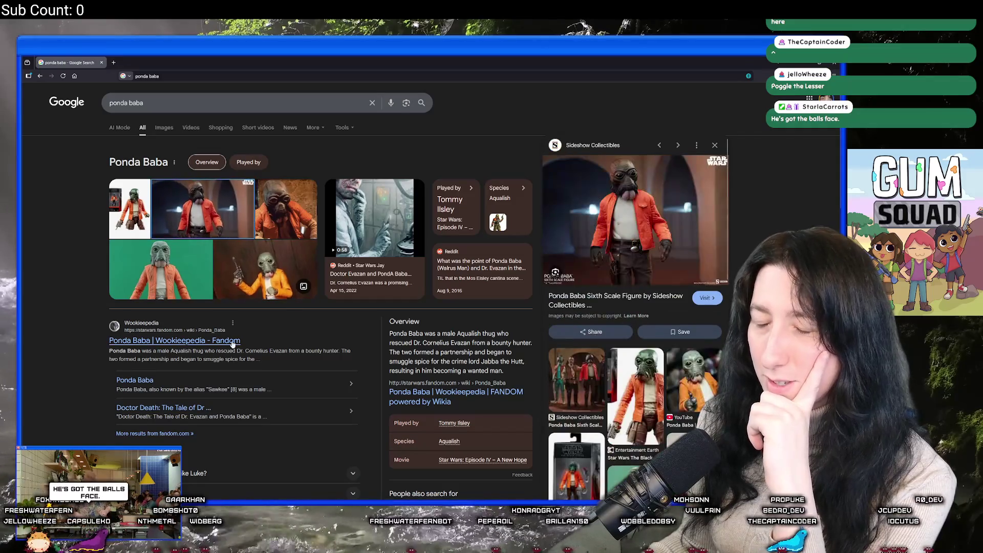
# Browse more Ponda Baba results, including the Walmart figure, then return to GameMaker.
pyautogui.scroll(-5, 689, 419)
pyautogui.scroll(5, 689, 419)
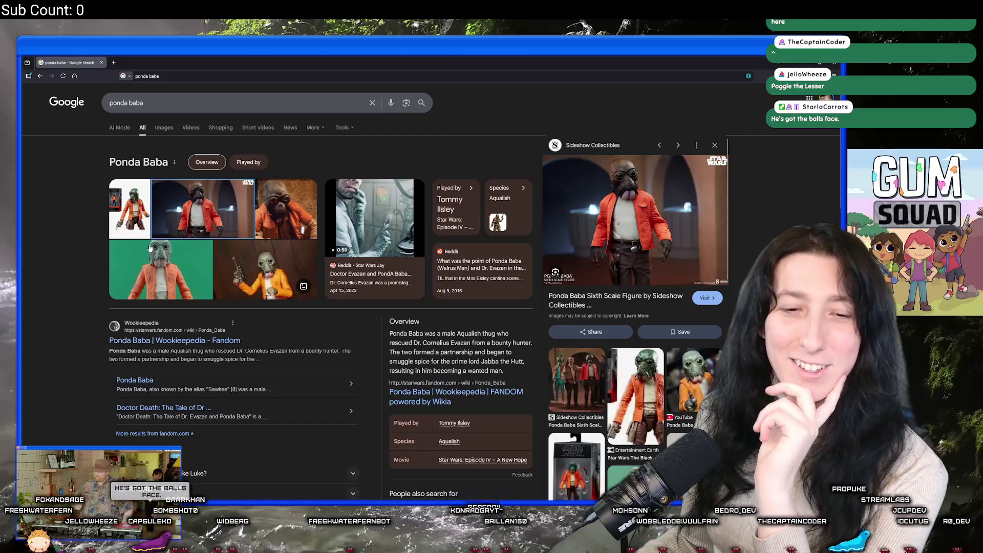
pyautogui.click(263, 220)
pyautogui.click(244, 211)
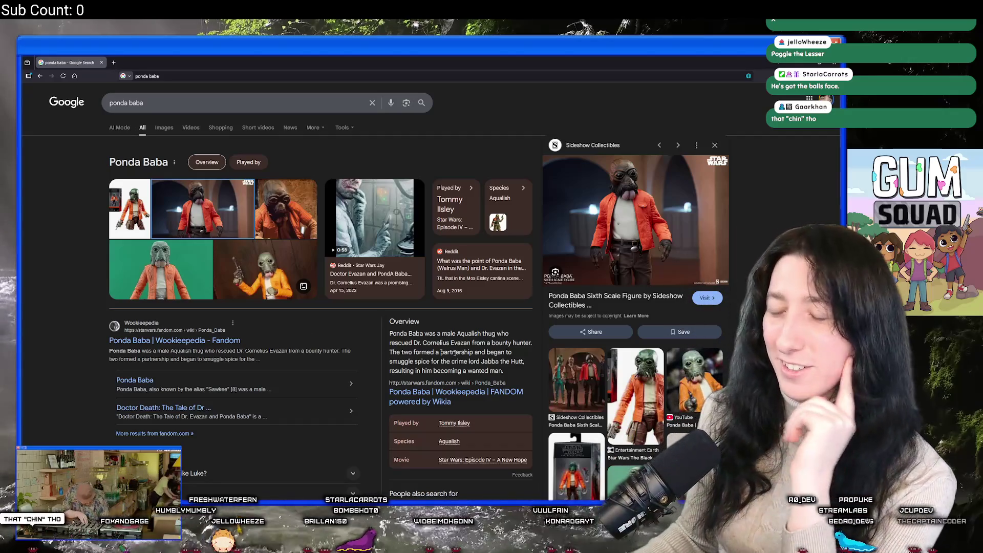
pyautogui.scroll(-5, 636, 314)
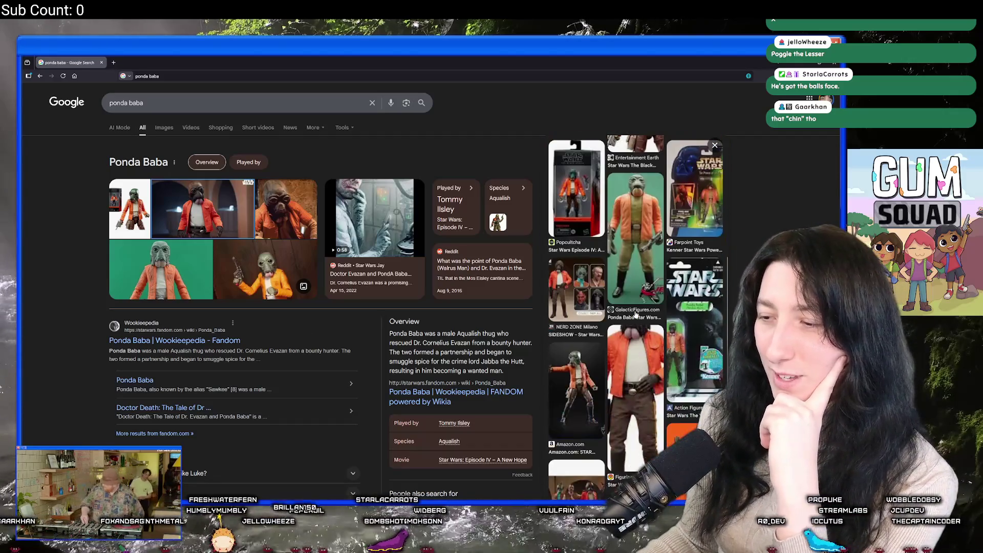
pyautogui.scroll(5, 635, 314)
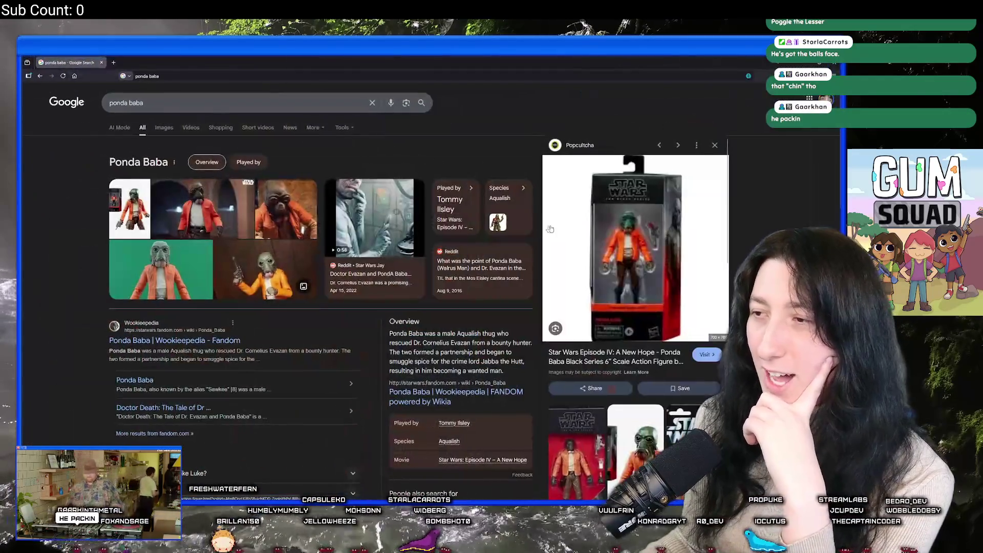
pyautogui.scroll(-5, 617, 260)
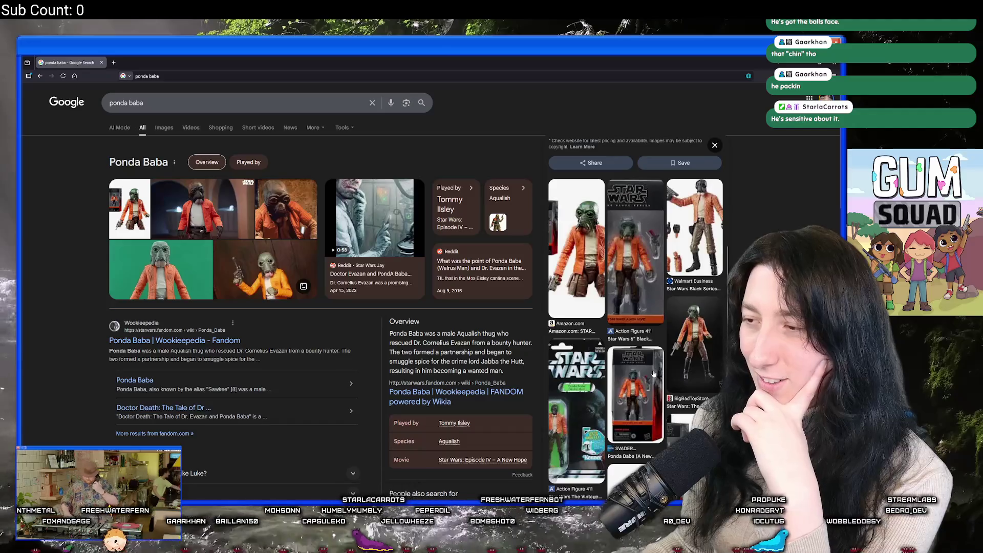
pyautogui.scroll(-2, 654, 366)
pyautogui.click(647, 359)
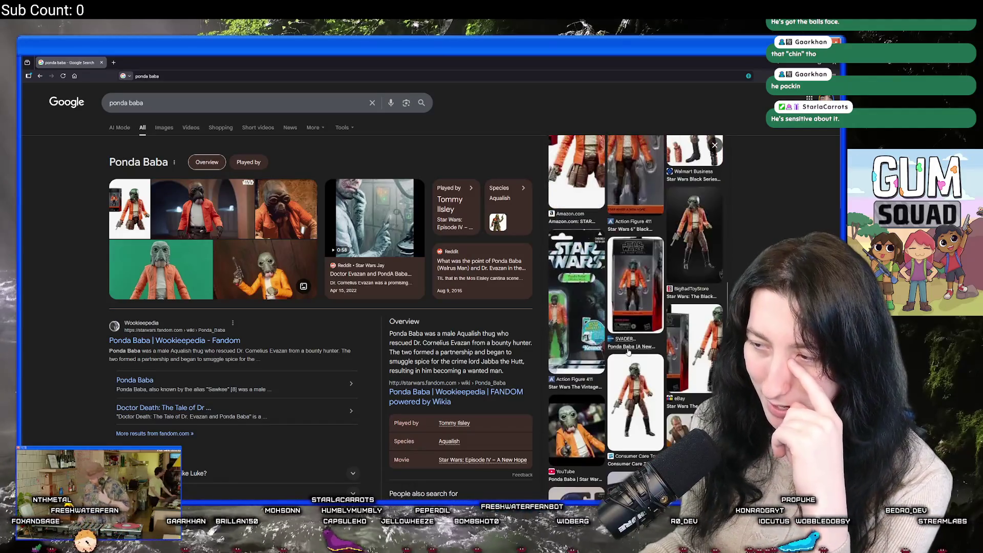
pyautogui.scroll(4, 589, 344)
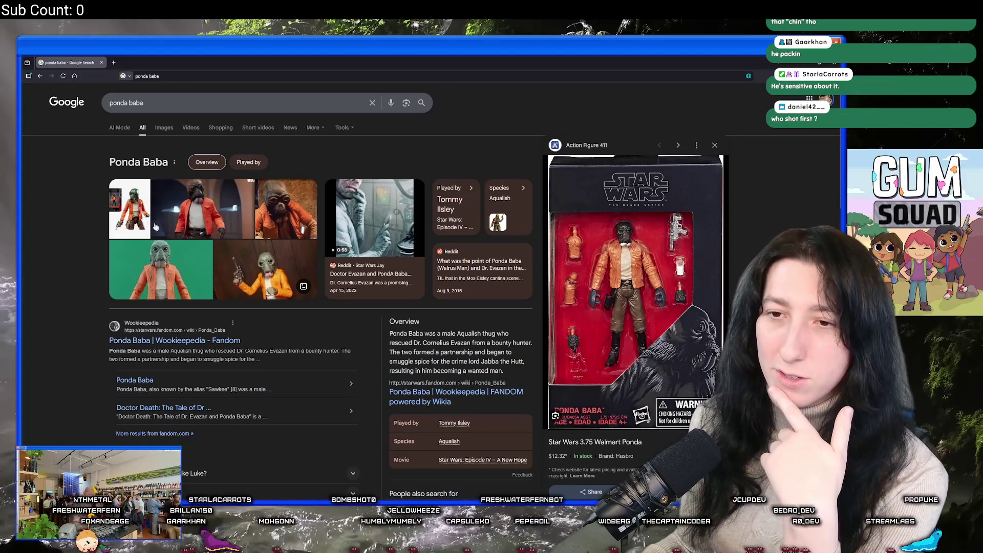
pyautogui.click(136, 209)
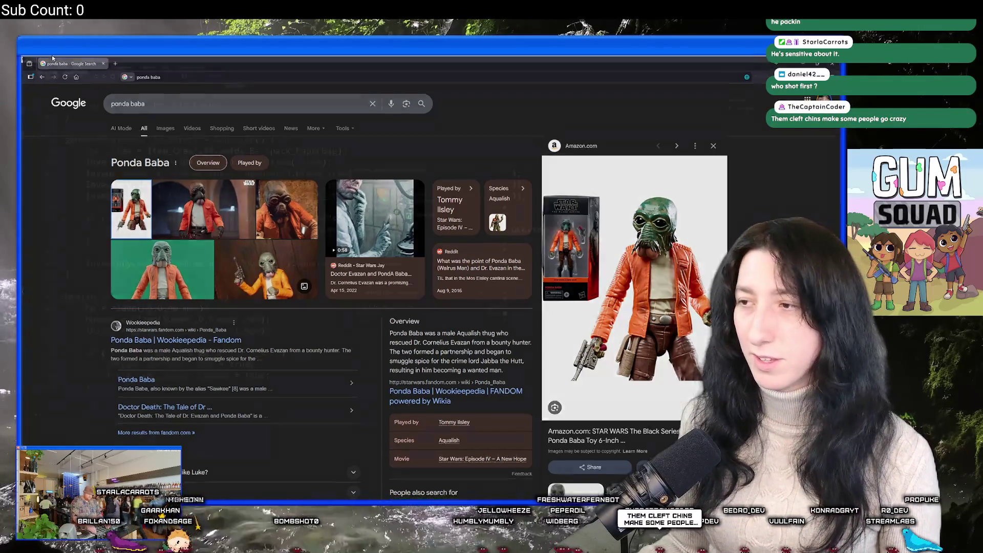
pyautogui.hotkey('alt', 'Tab')
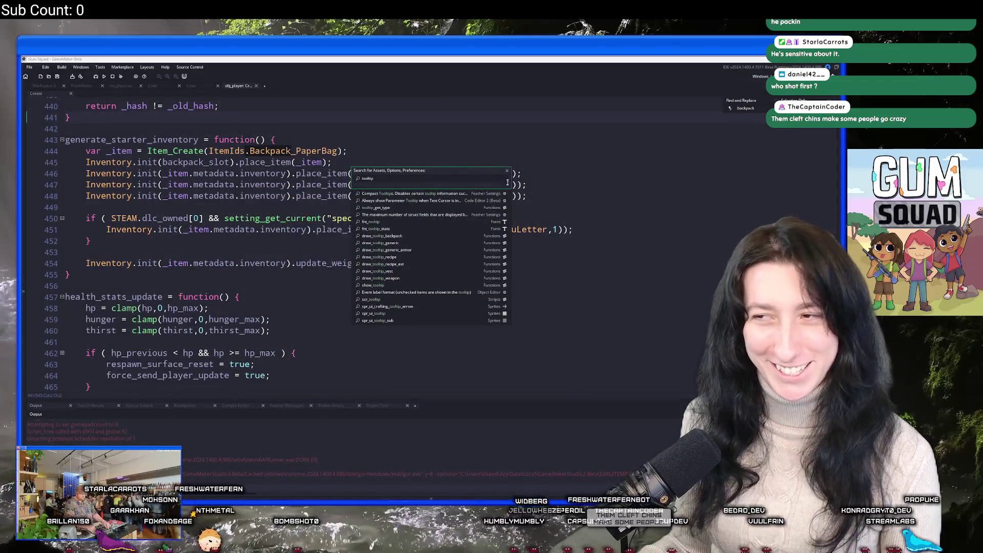
# Open the scr_tooltip script through a 'tip' asset search and expand it full size.
pyautogui.click(484, 160)
pyautogui.click(204, 87)
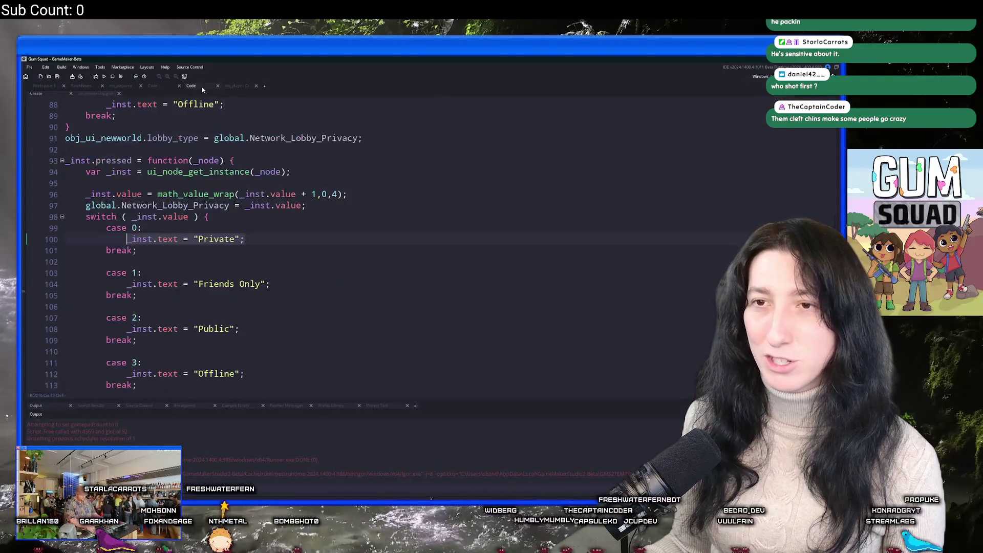
pyautogui.click(43, 85)
pyautogui.hotkey('ctrl', 't')
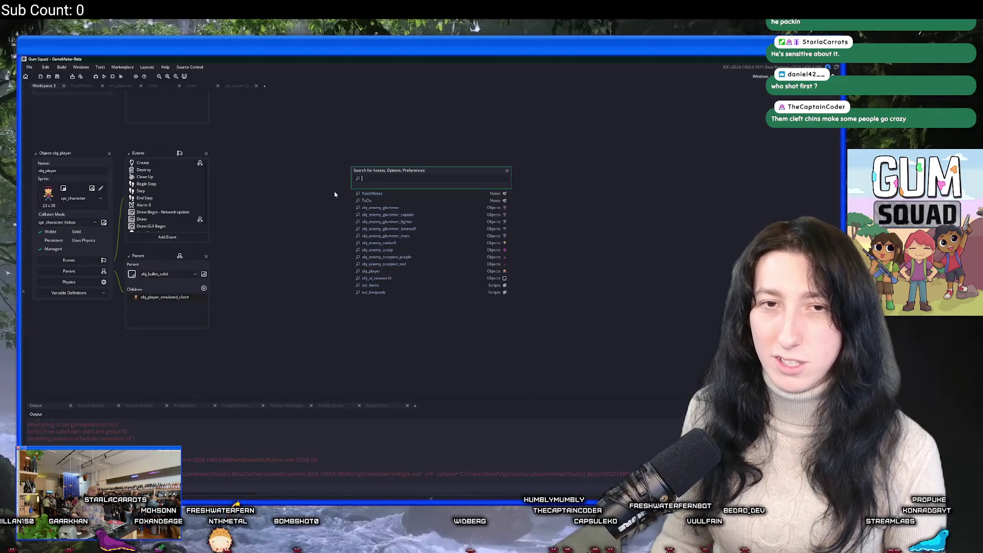
pyautogui.write('tooltip')
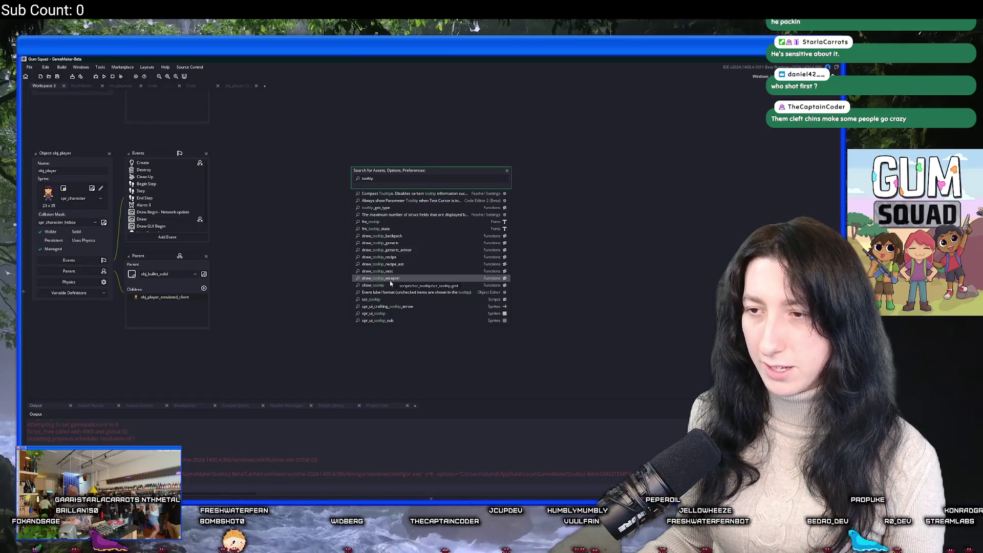
pyautogui.click(412, 244)
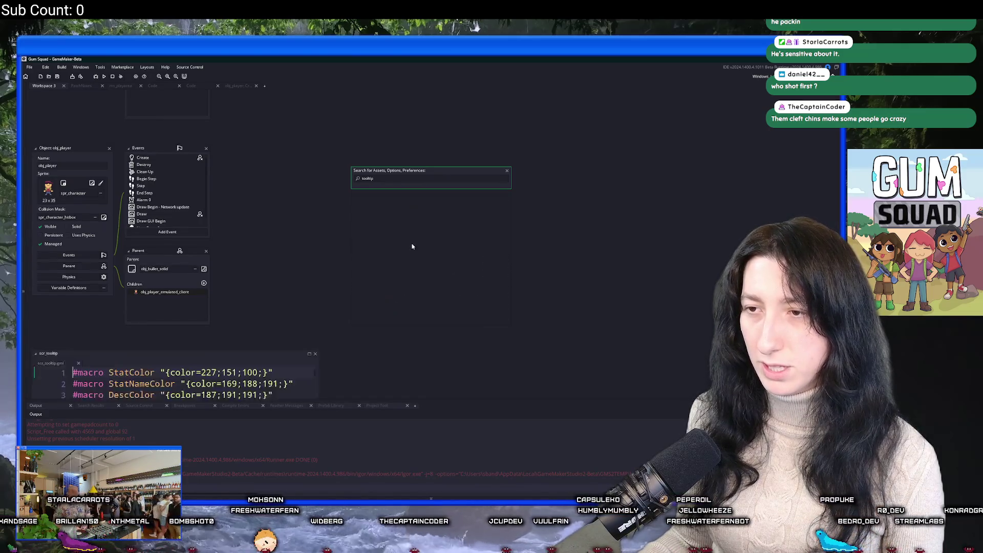
pyautogui.click(309, 150)
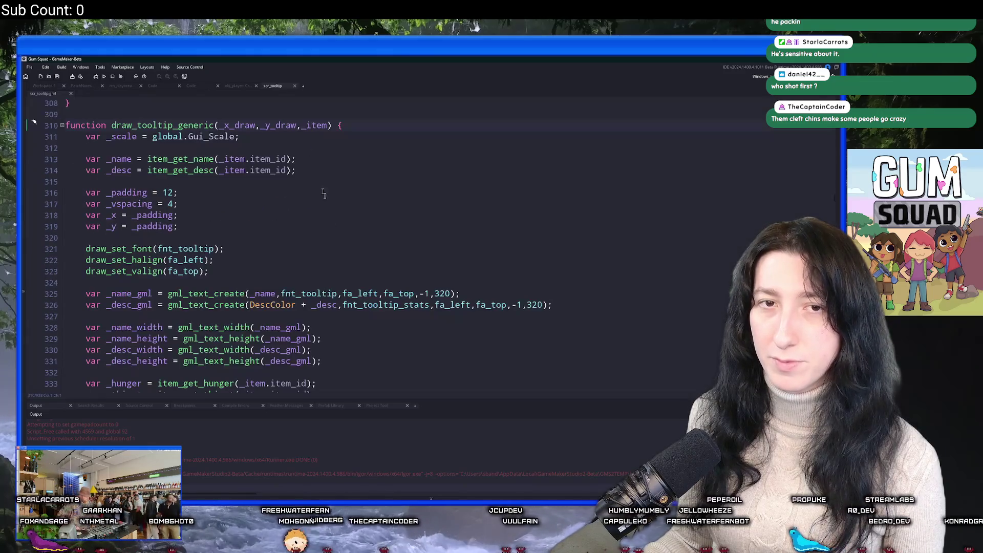
# Scroll through draw_tooltip_generic to the _max_height calculation on line 378.
pyautogui.scroll(-1, 348, 252)
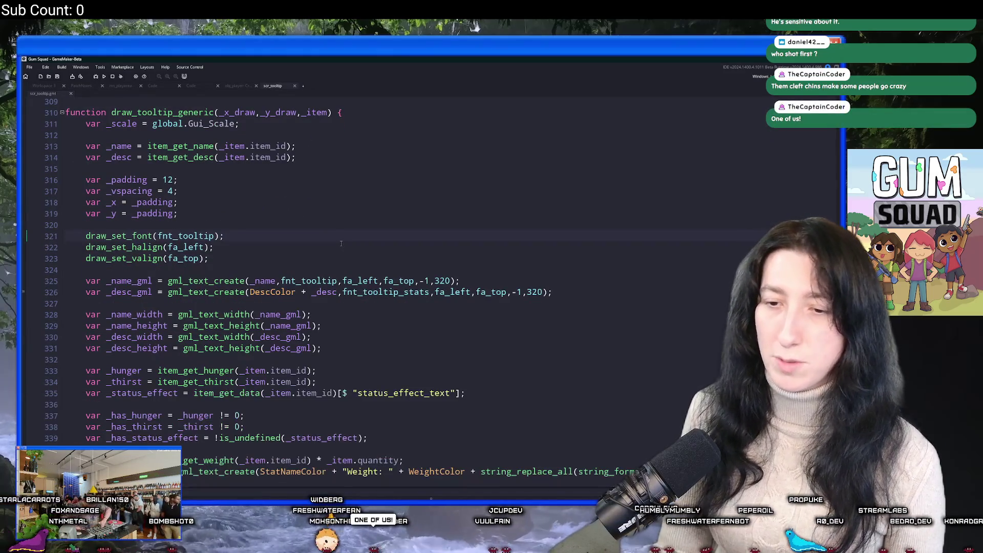
pyautogui.scroll(-1, 359, 213)
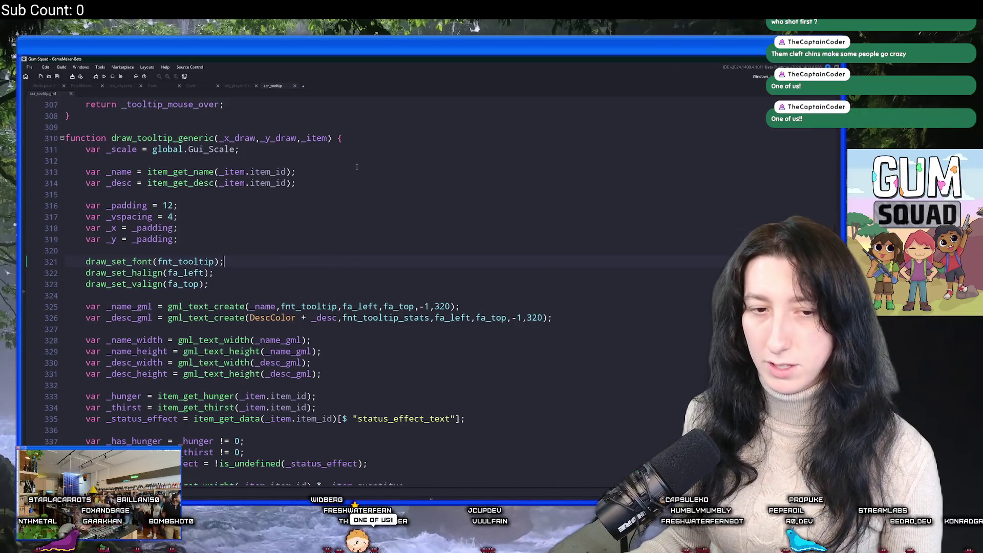
pyautogui.scroll(3, 374, 183)
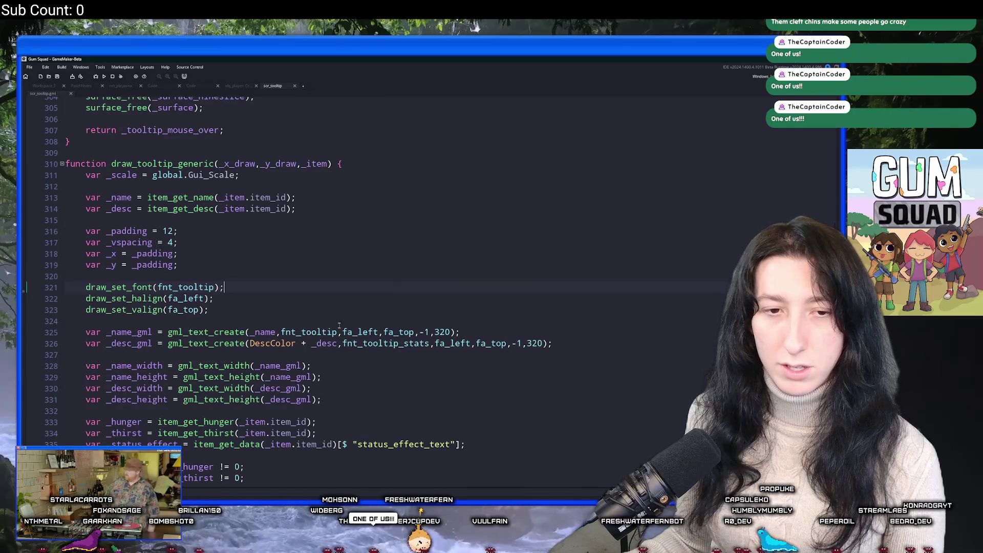
pyautogui.scroll(-15, 418, 285)
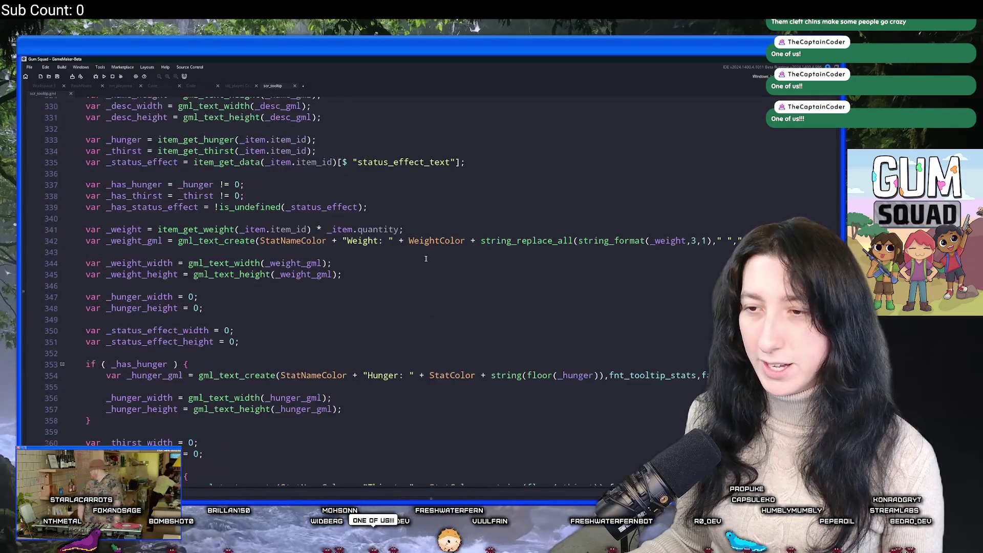
pyautogui.scroll(4, 429, 295)
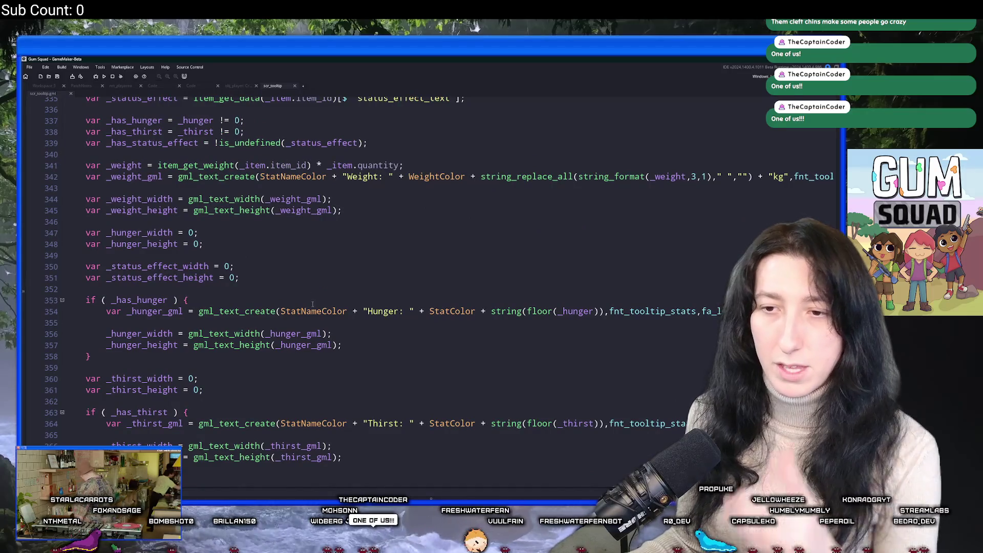
pyautogui.scroll(1, 313, 304)
pyautogui.scroll(-2, 203, 347)
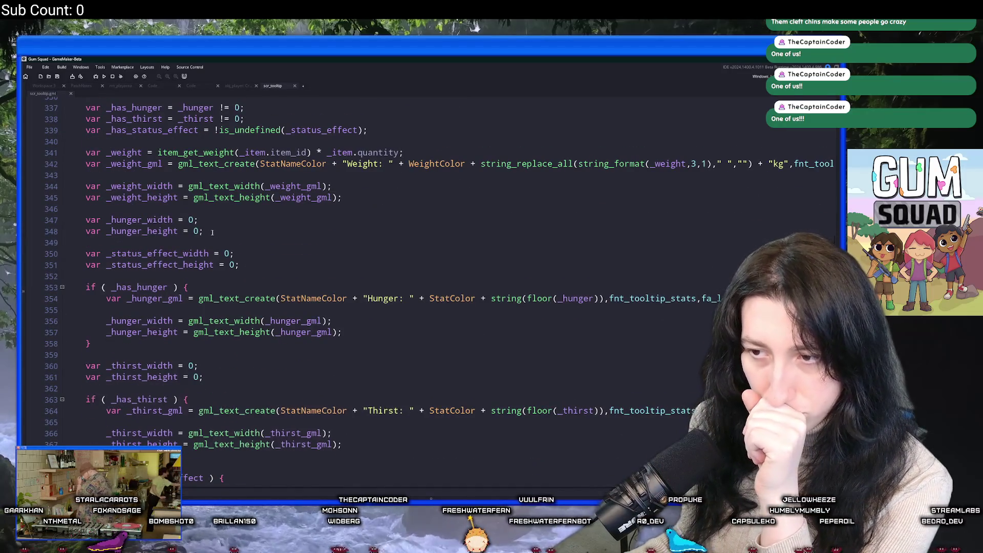
pyautogui.scroll(-6, 216, 230)
pyautogui.scroll(6, 219, 204)
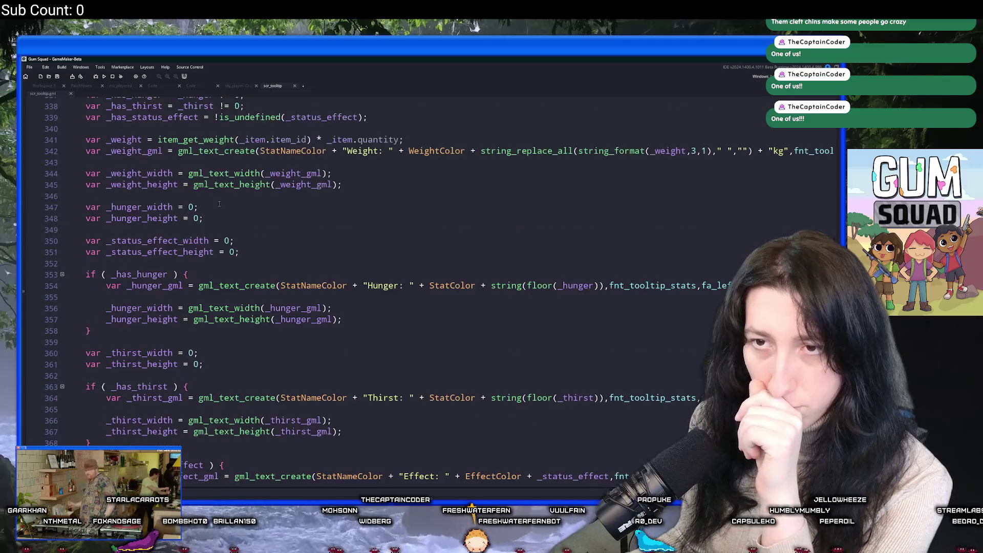
pyautogui.scroll(4, 219, 204)
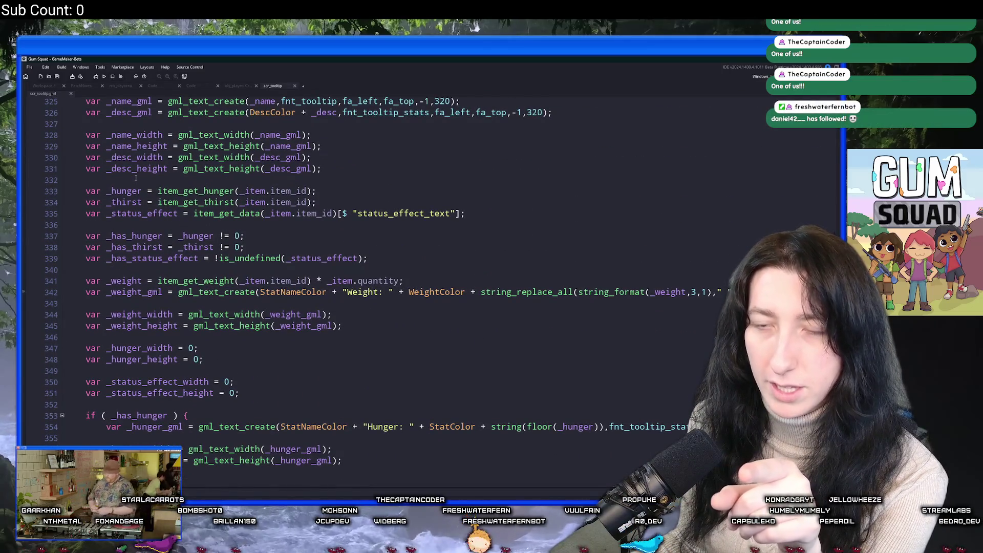
pyautogui.scroll(1, 126, 165)
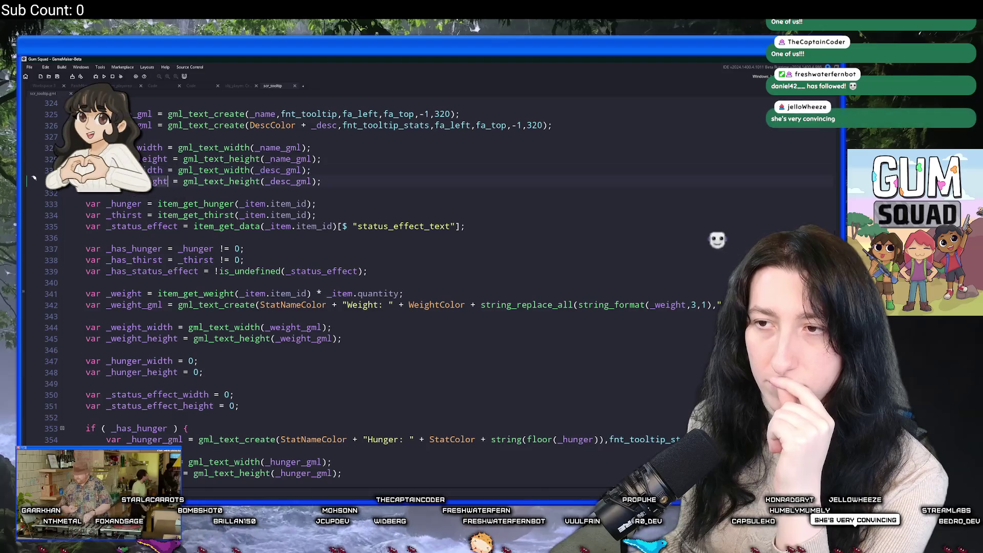
pyautogui.scroll(-13, 179, 162)
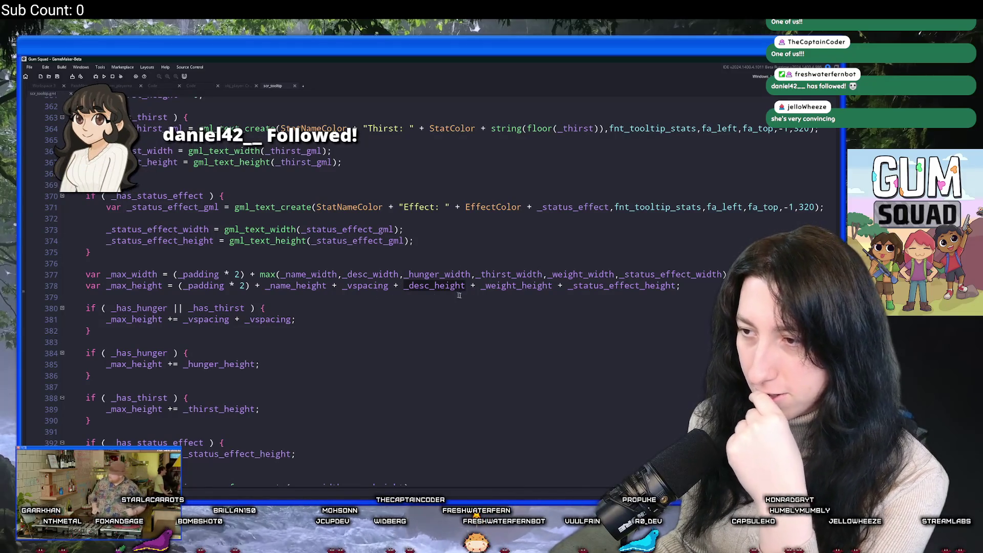
pyautogui.doubleClick(509, 286)
pyautogui.press('Down')
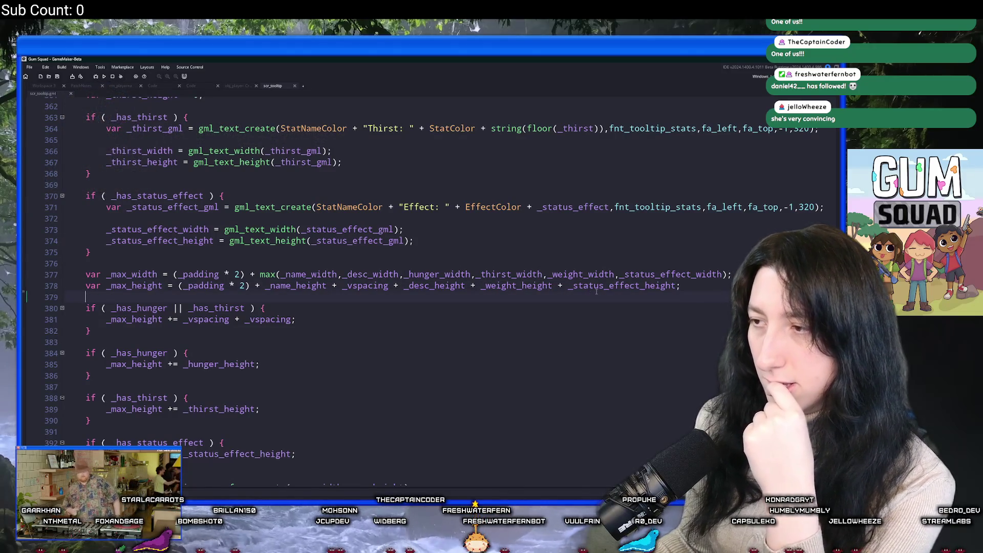
pyautogui.scroll(7, 599, 290)
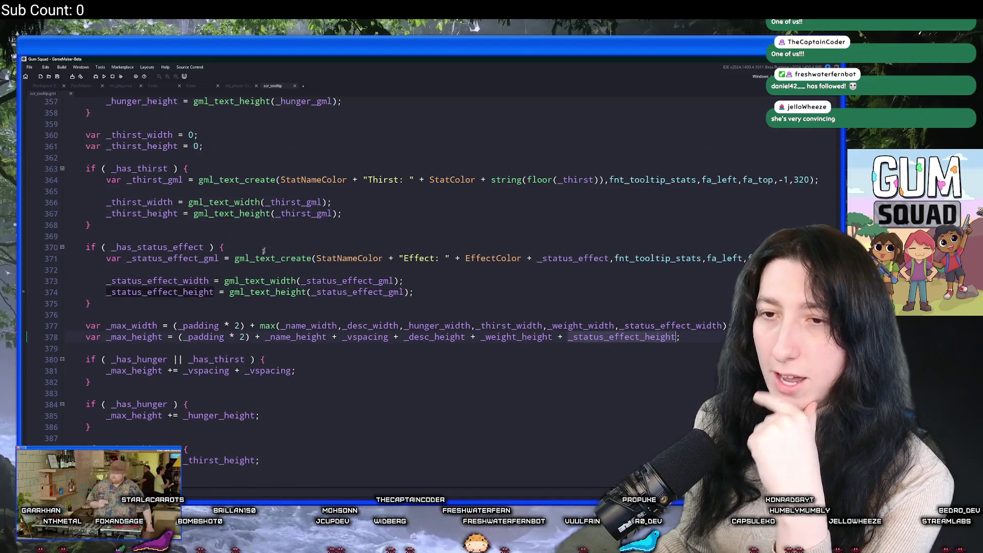
pyautogui.scroll(2, 160, 294)
pyautogui.scroll(-7, 205, 296)
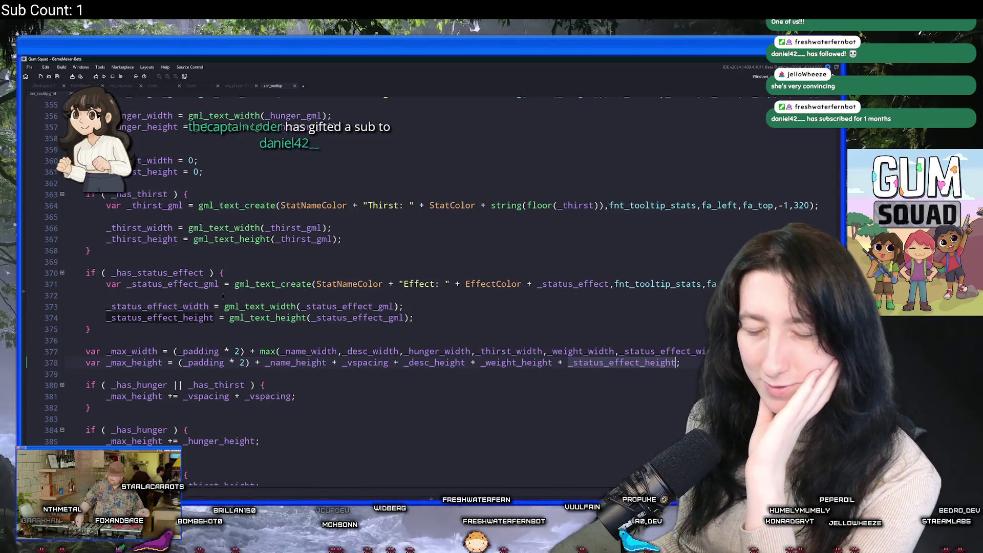
pyautogui.scroll(-2, 221, 311)
pyautogui.scroll(-3, 221, 311)
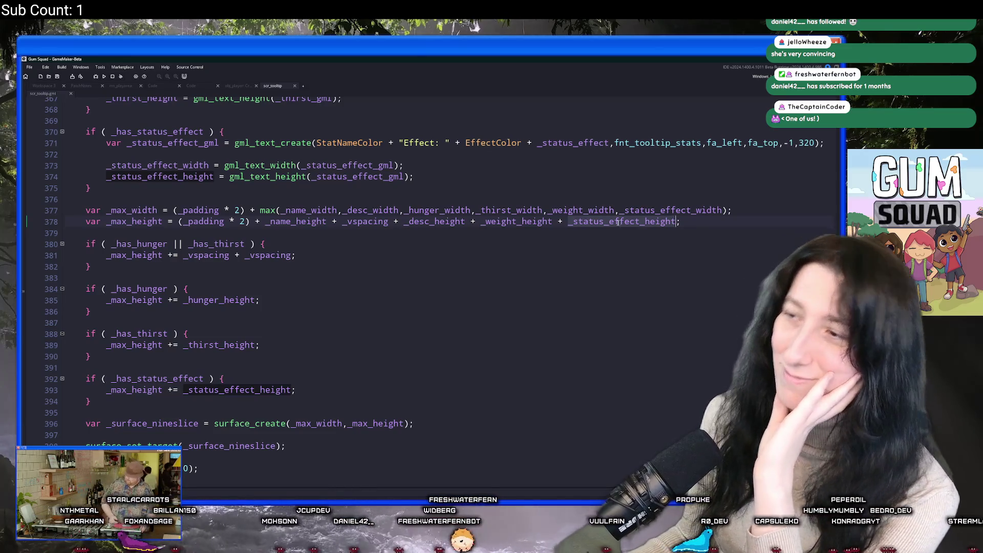
# Remove _status_effect_height from the _max_height sum on line 378.
pyautogui.doubleClick(621, 221)
pyautogui.press('BackSpace')
pyautogui.press('BackSpace')
pyautogui.press('BackSpace')
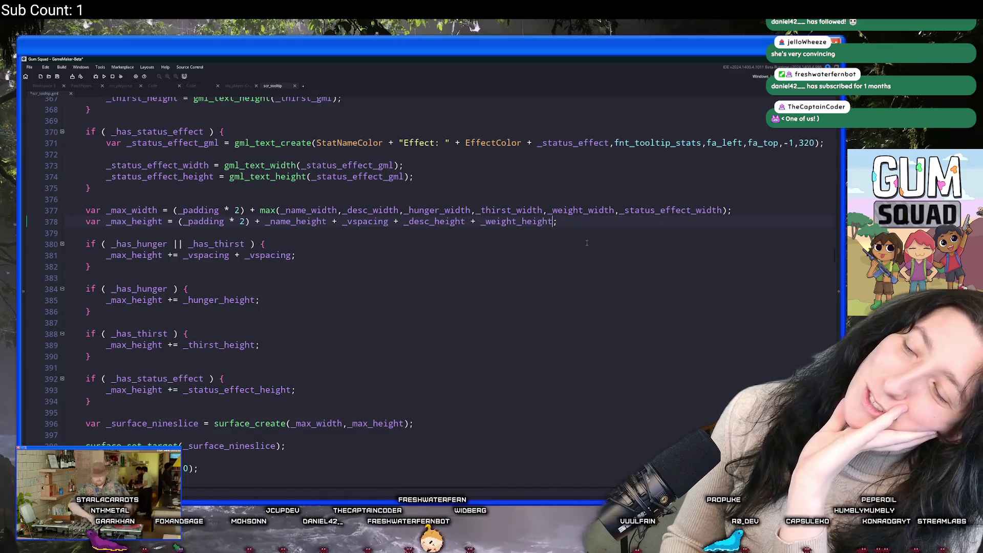
pyautogui.scroll(1, 587, 242)
pyautogui.doubleClick(436, 236)
pyautogui.scroll(12, 420, 251)
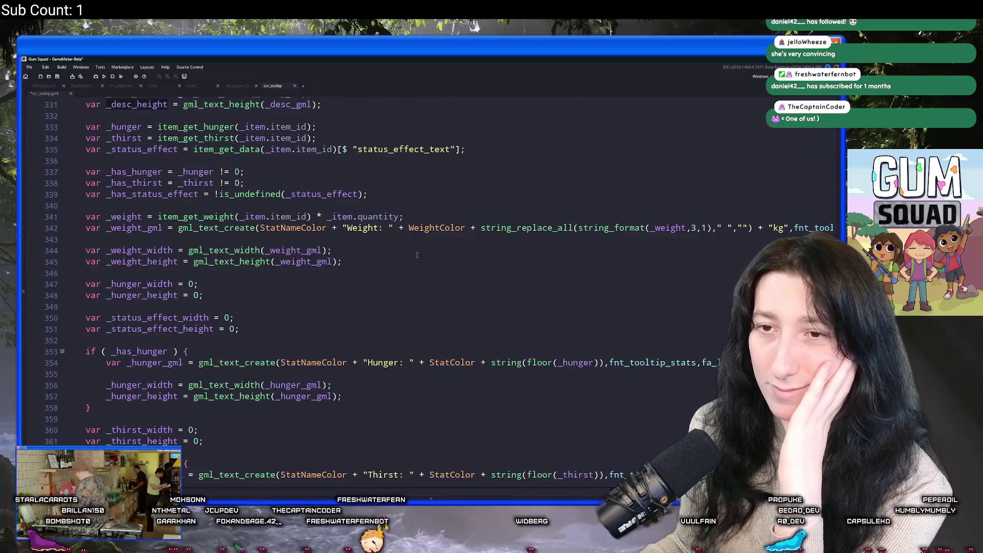
pyautogui.scroll(2, 446, 146)
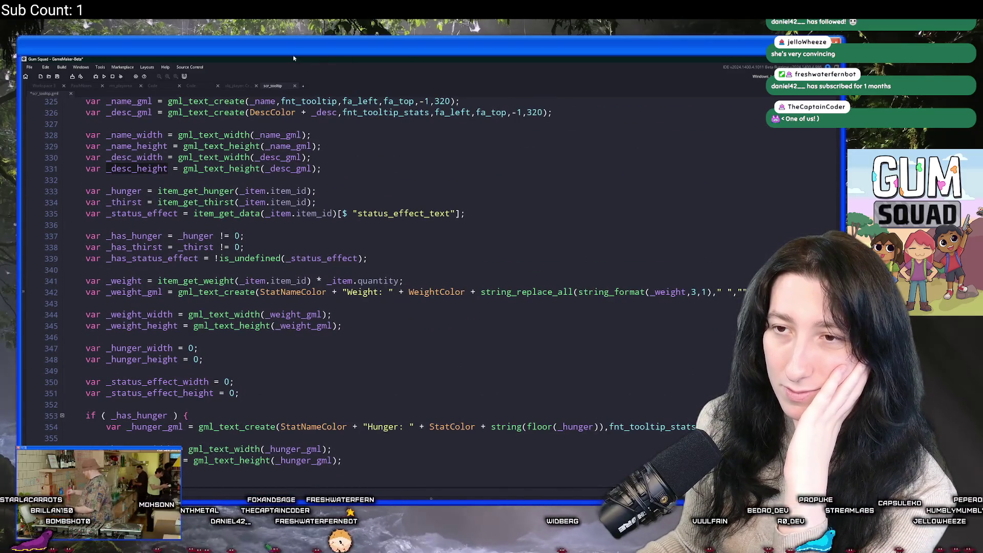
pyautogui.scroll(2, 233, 308)
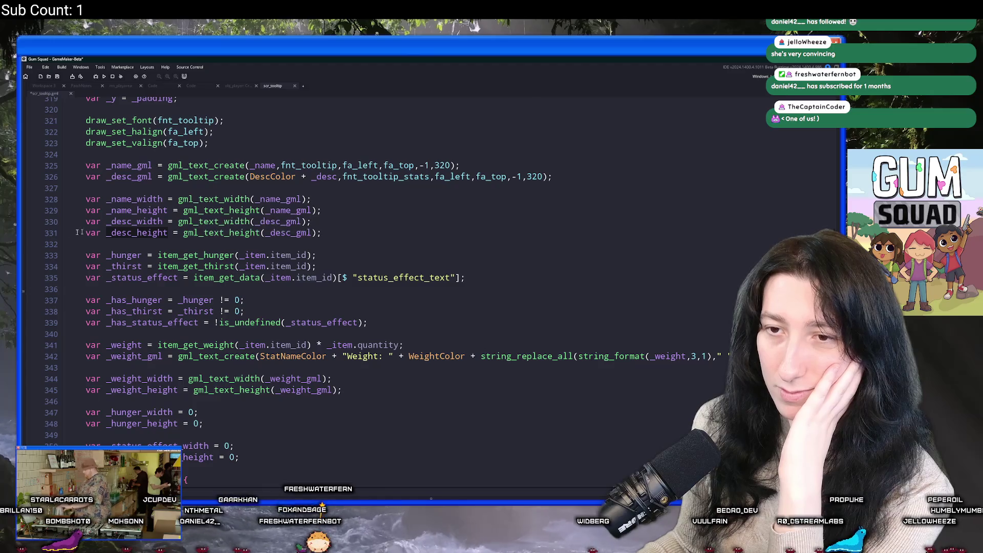
pyautogui.scroll(-13, 93, 230)
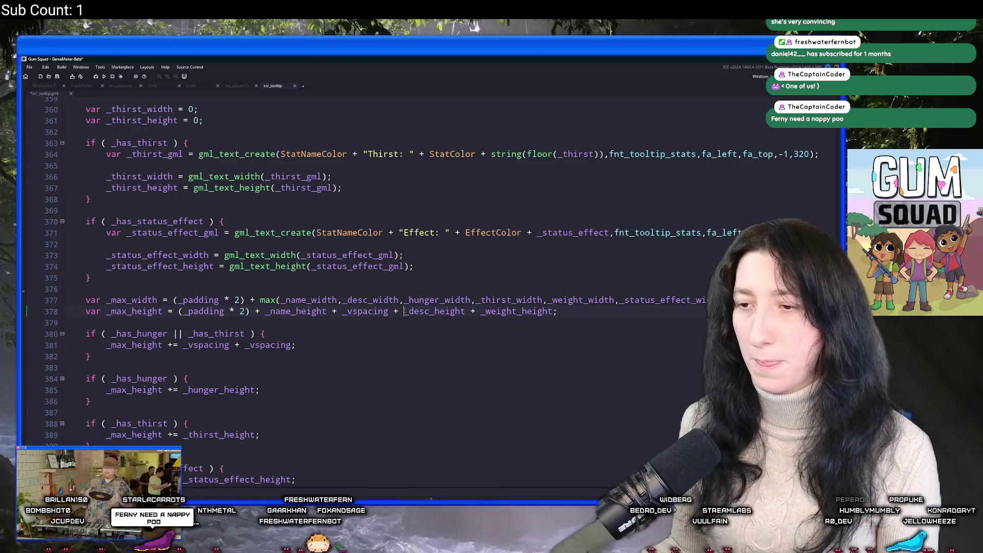
# Copy _vspacing in front of _weight_height, then save and run with F5.
pyautogui.hotkey('ctrl', 'Left')
pyautogui.hotkey('ctrl', 'Left')
pyautogui.hotkey('ctrl', 'Left')
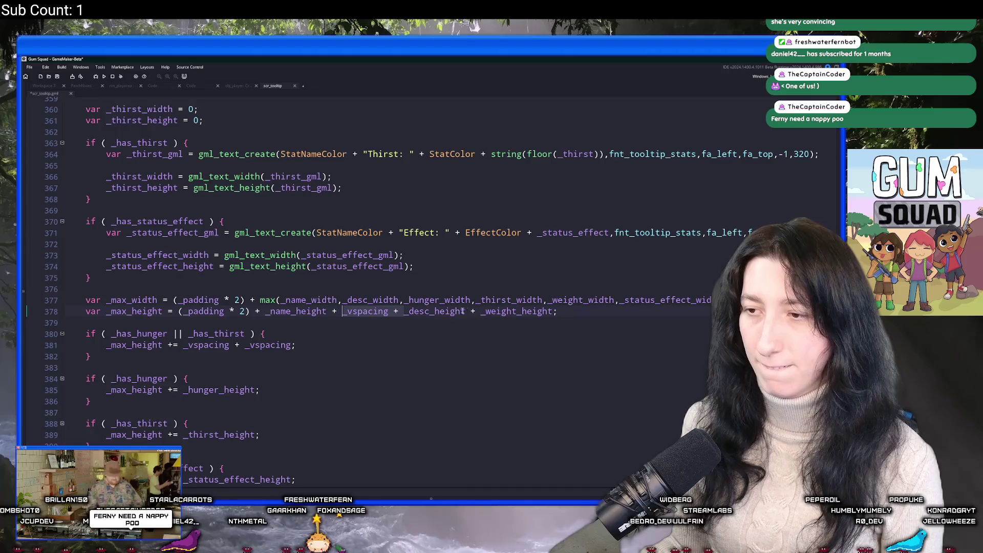
pyautogui.hotkey('ctrl', 'shift', 'Right')
pyautogui.hotkey('ctrl', 'shift', 'Right')
pyautogui.hotkey('ctrl', 'c')
pyautogui.click(480, 311)
pyautogui.hotkey('ctrl', 'v')
pyautogui.press('F5')
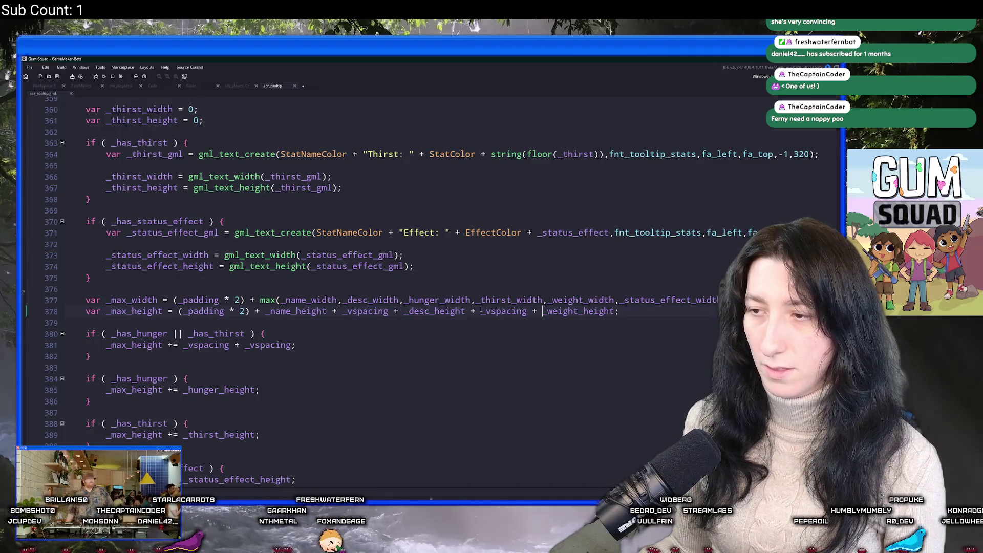
pyautogui.scroll(-4, 450, 319)
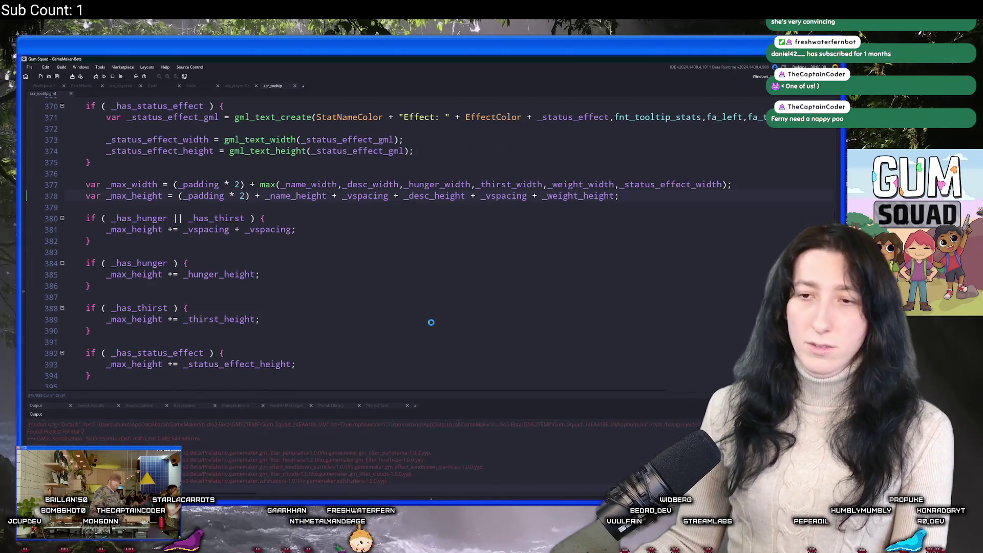
# Let the game build and launch, then maximize the Gum Squad window to full screen.
pyautogui.scroll(-1, 418, 321)
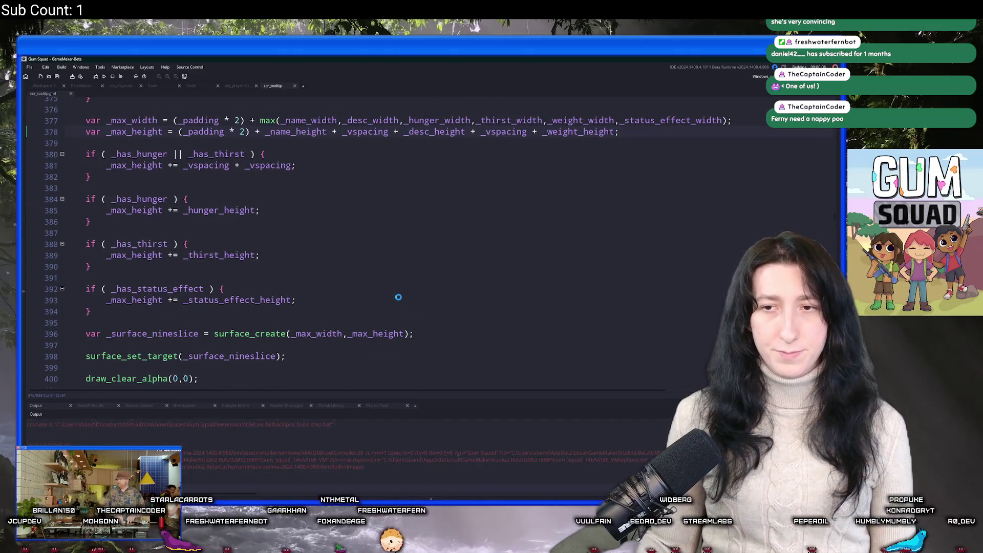
pyautogui.scroll(1, 385, 285)
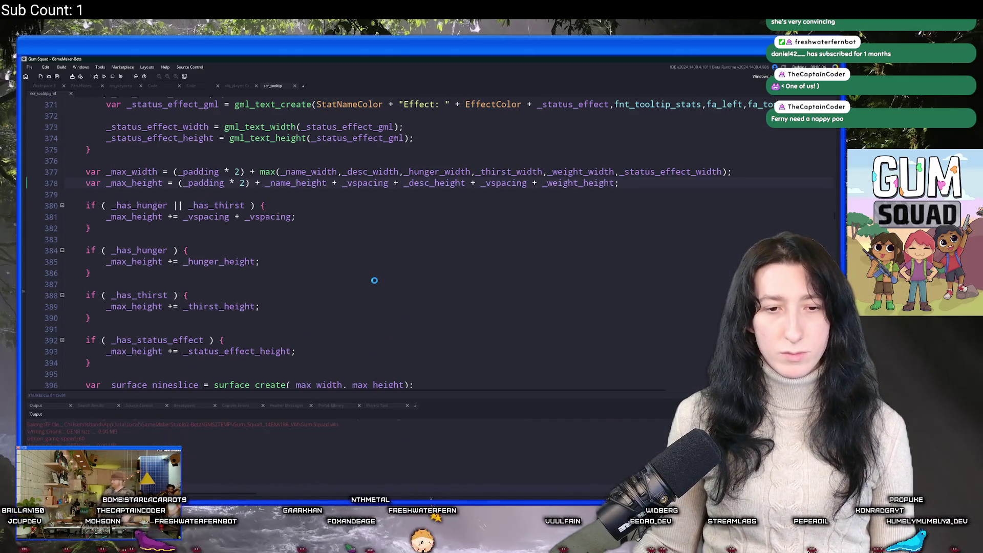
pyautogui.scroll(3, 371, 277)
pyautogui.scroll(-3, 364, 274)
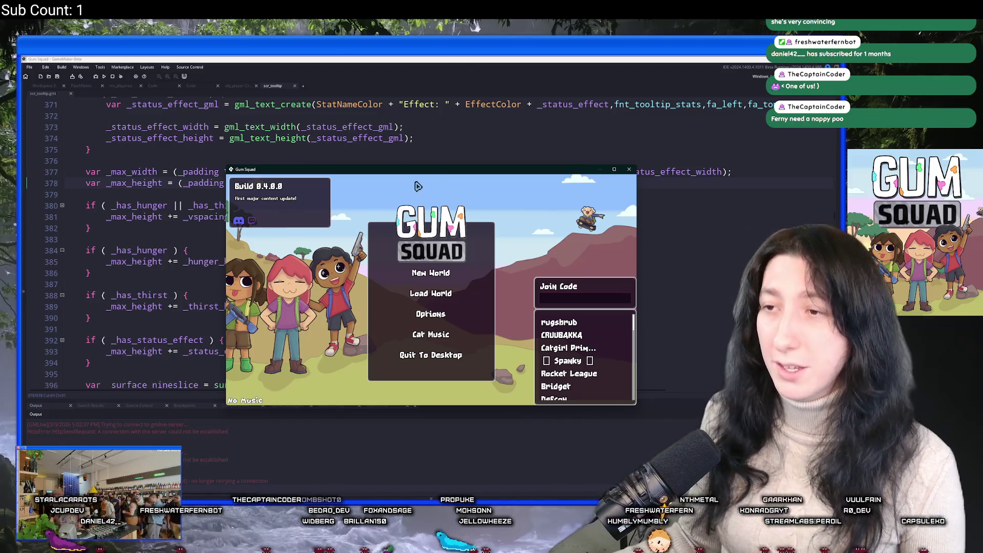
pyautogui.press('super+Up')
# Load the MoistBug world in an Offline lobby.
pyautogui.click(458, 249)
pyautogui.click(451, 278)
pyautogui.click(431, 453)
pyautogui.click(448, 286)
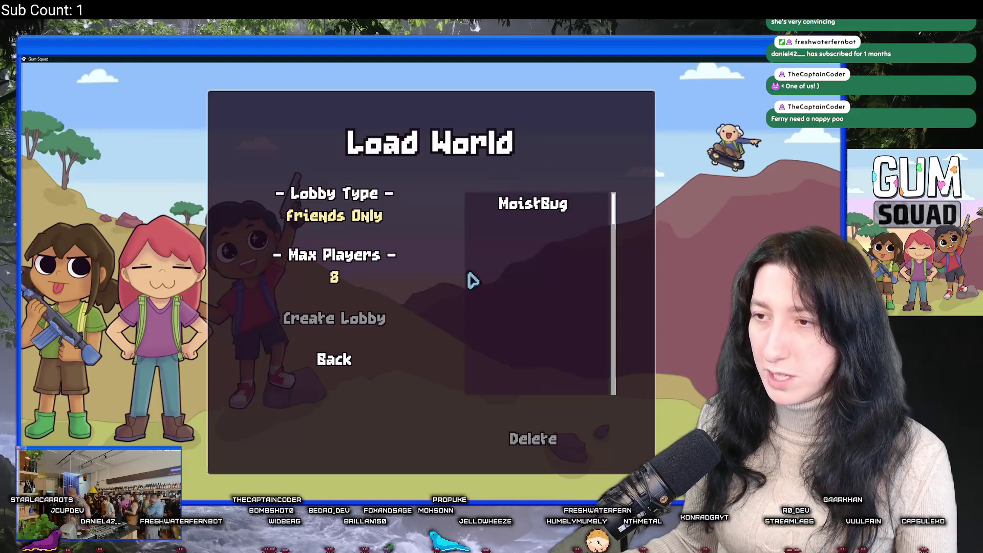
pyautogui.click(402, 225)
pyautogui.click(372, 315)
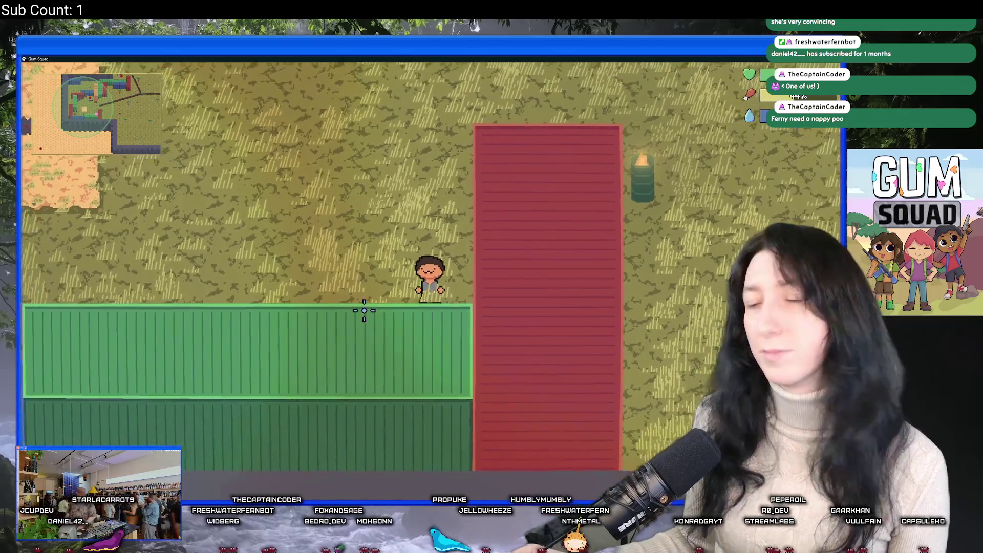
# Walk north and inspect the Asparagus tooltip in the inventory, then return to GameMaker.
pyautogui.press('w')
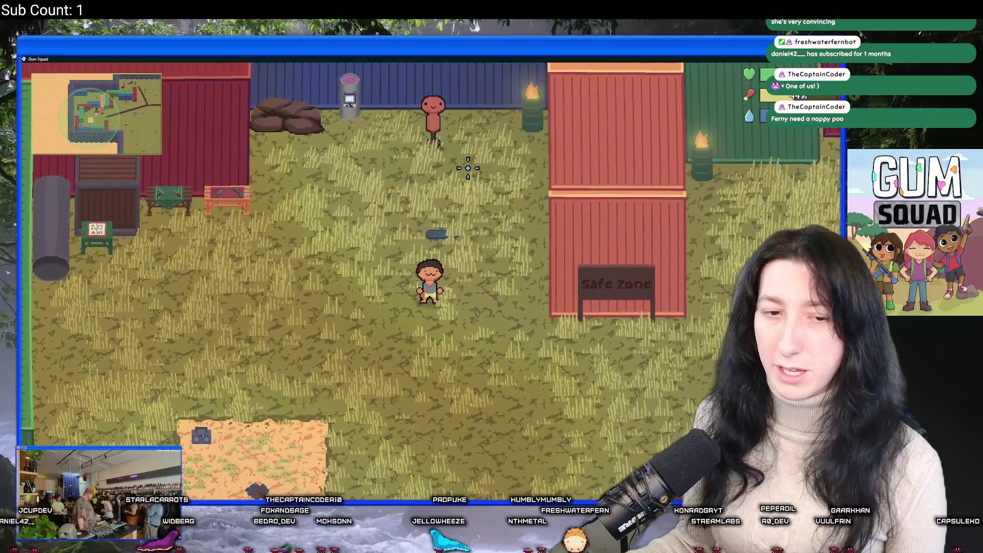
pyautogui.press('Tab')
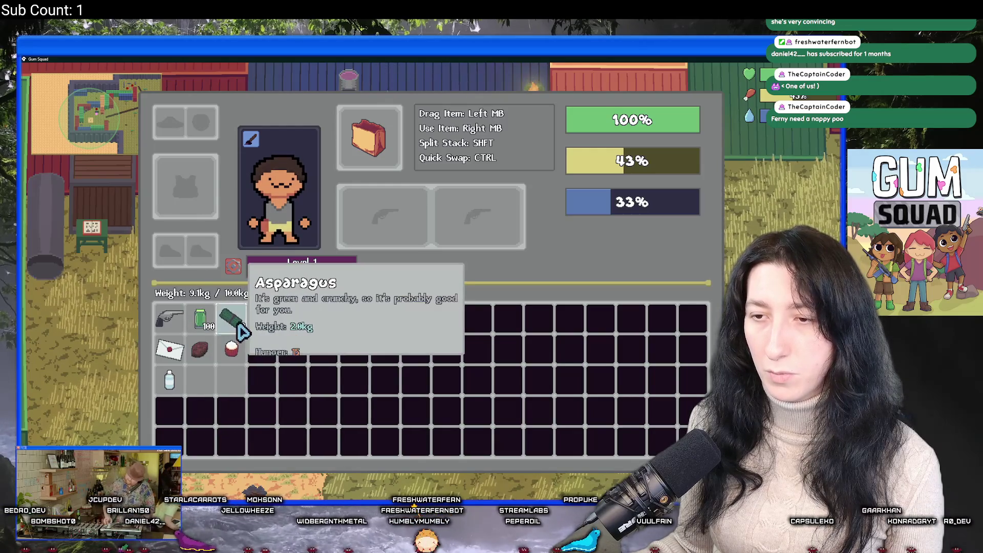
pyautogui.hotkey('alt', 'Tab')
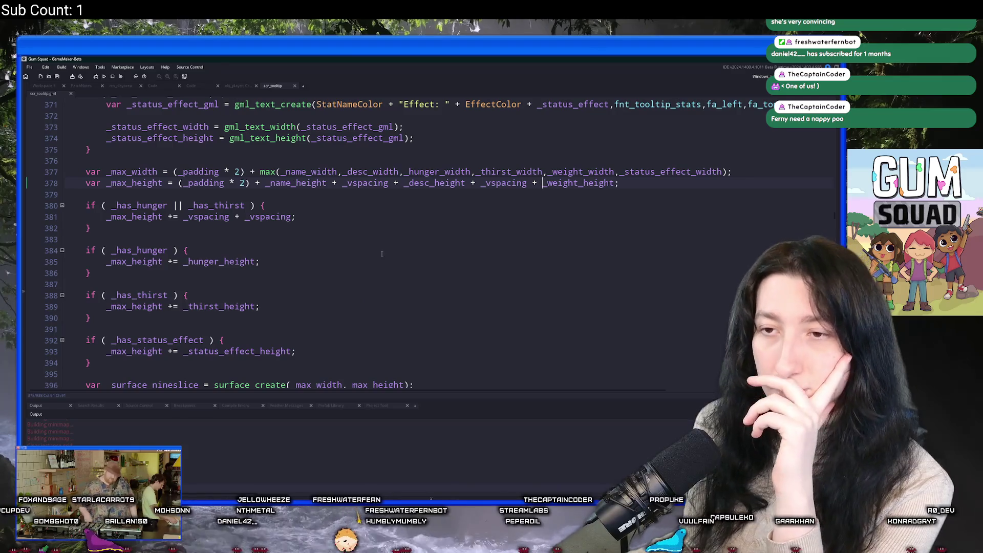
# Review the Asparagus entry in scr_items, then view obj_player's generate_starter_inventory code.
pyautogui.scroll(1, 333, 208)
pyautogui.click(368, 238)
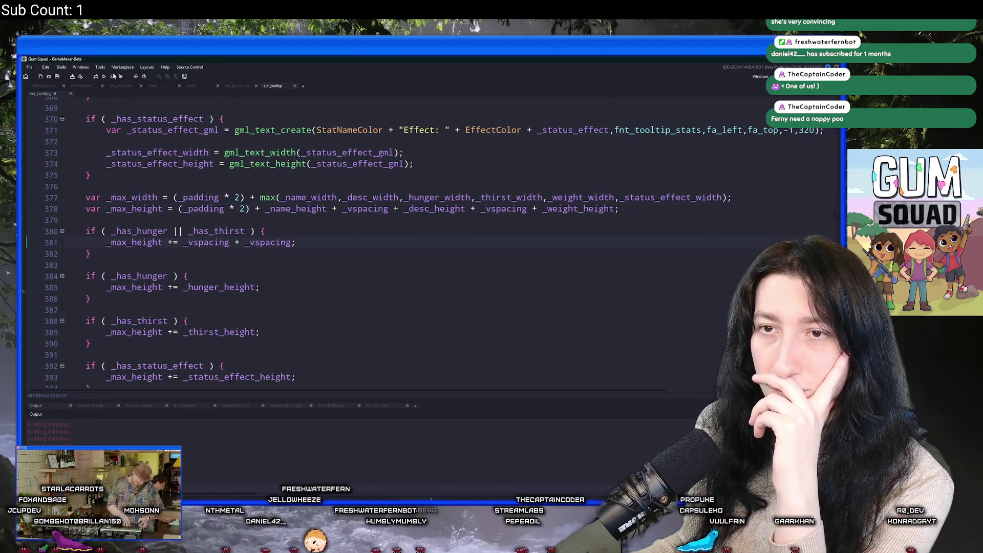
pyautogui.click(184, 87)
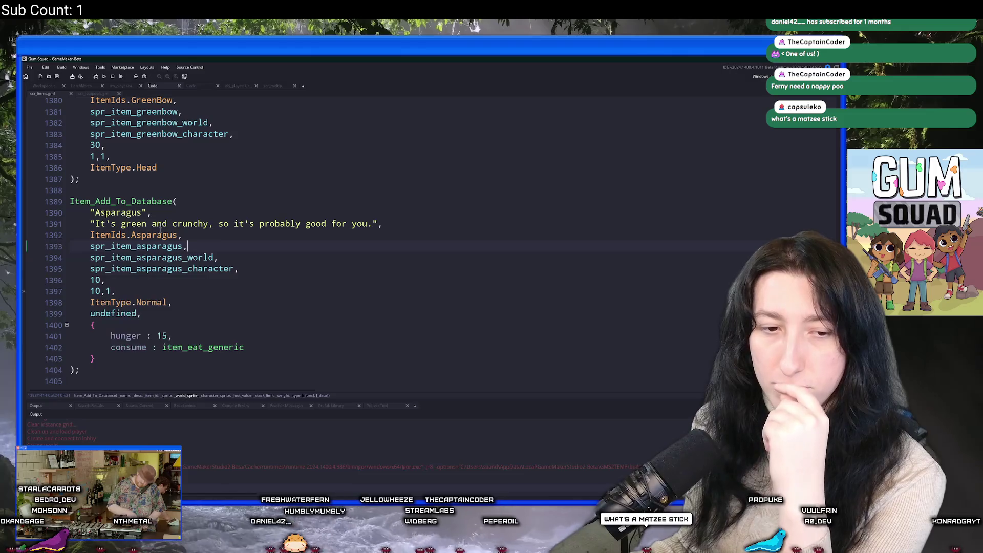
pyautogui.click(240, 85)
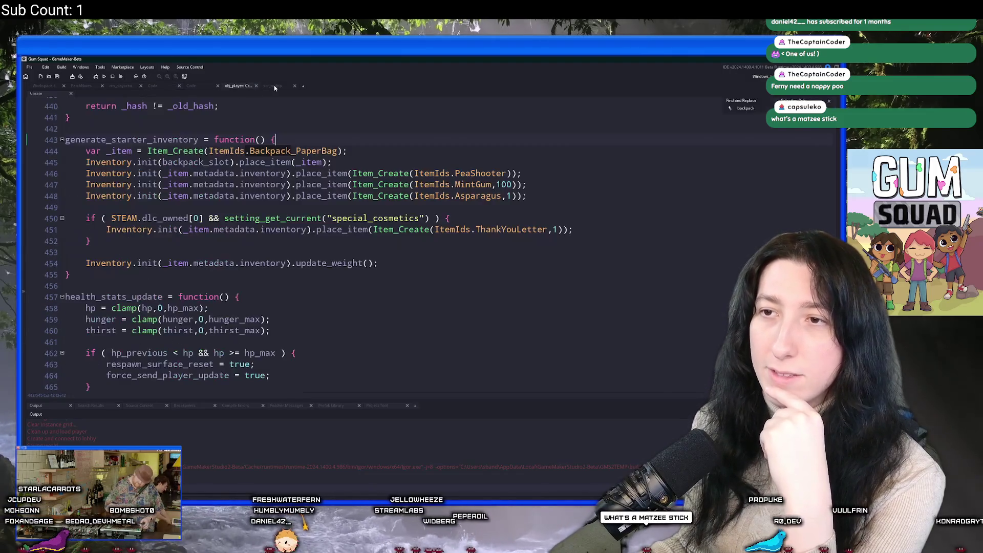
pyautogui.click(273, 86)
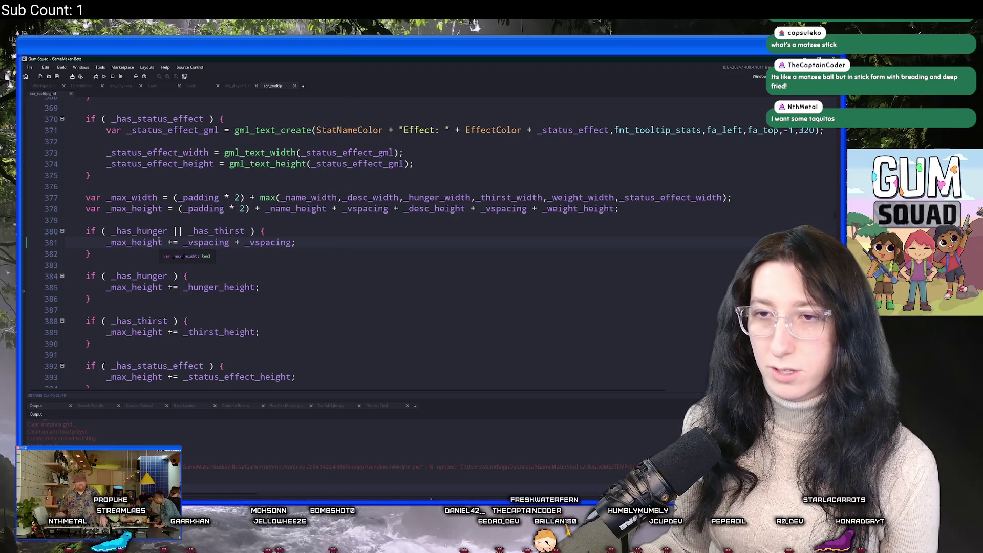
# Select _has_hunger on line 380 of scr_tooltip's height calculation.
pyautogui.doubleClick(138, 231)
# Rewrite line 381 as '_max_height += (_vspacing * _has_hunger) + (_vspacing * _has_thirst);'.
pyautogui.doubleClick(210, 231)
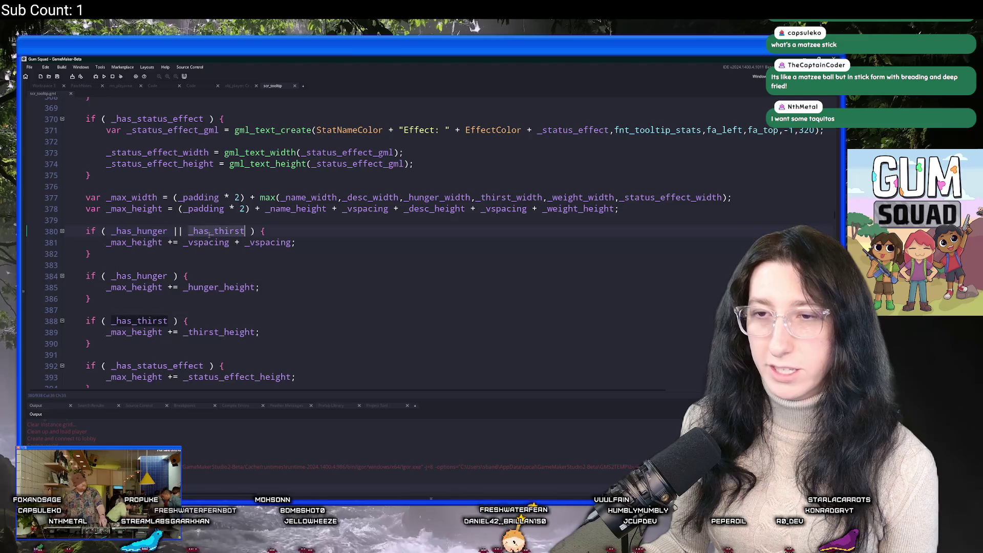
pyautogui.click(231, 242)
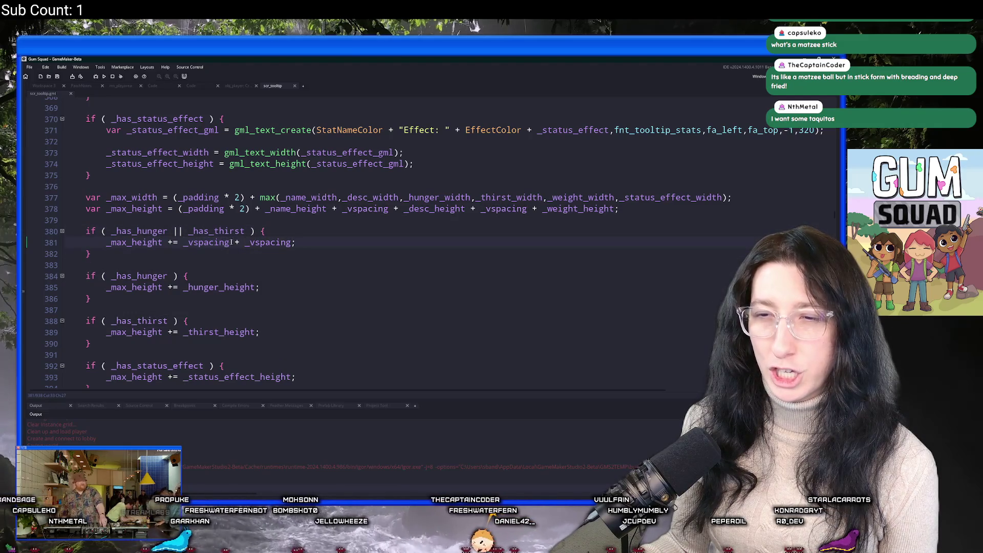
pyautogui.click(356, 249)
pyautogui.scroll(-1, 356, 250)
pyautogui.click(354, 215)
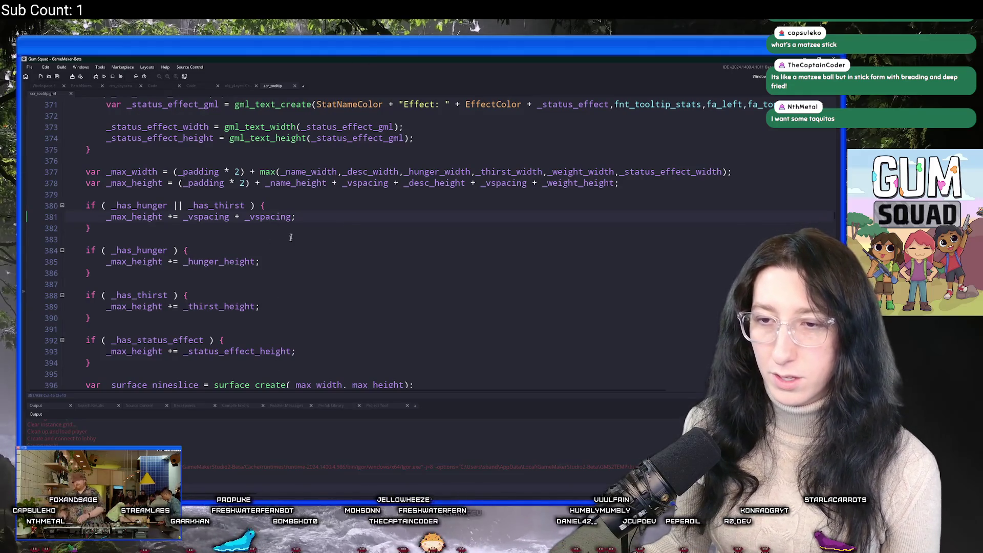
pyautogui.moveTo(291, 217); pyautogui.dragTo(234, 216)
pyautogui.press('Left')
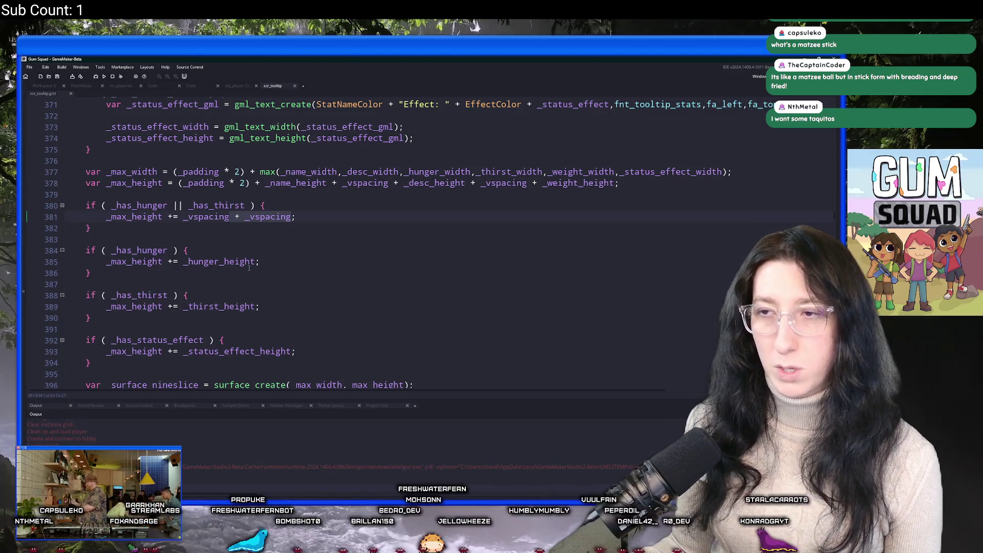
pyautogui.scroll(-2, 245, 284)
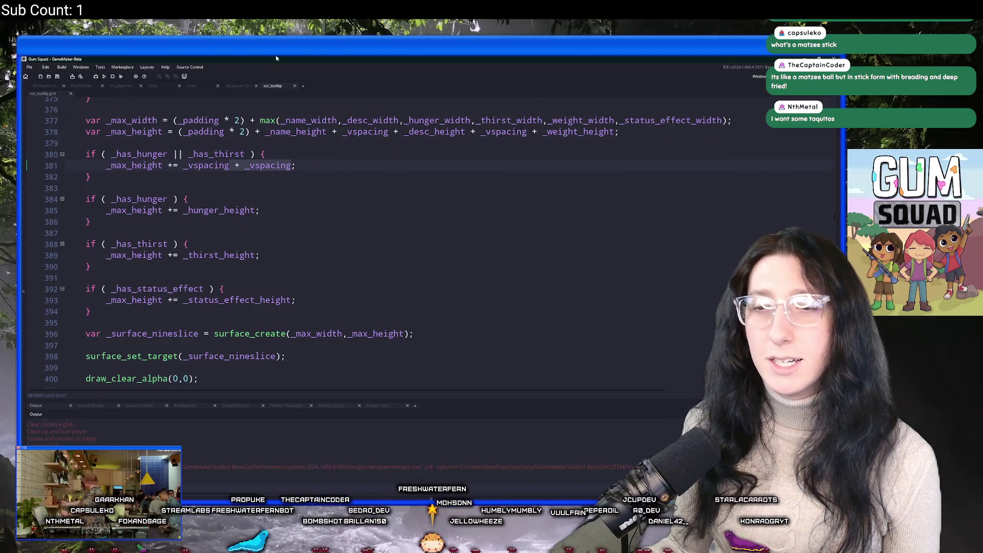
pyautogui.scroll(-1, 239, 269)
pyautogui.scroll(2, 239, 269)
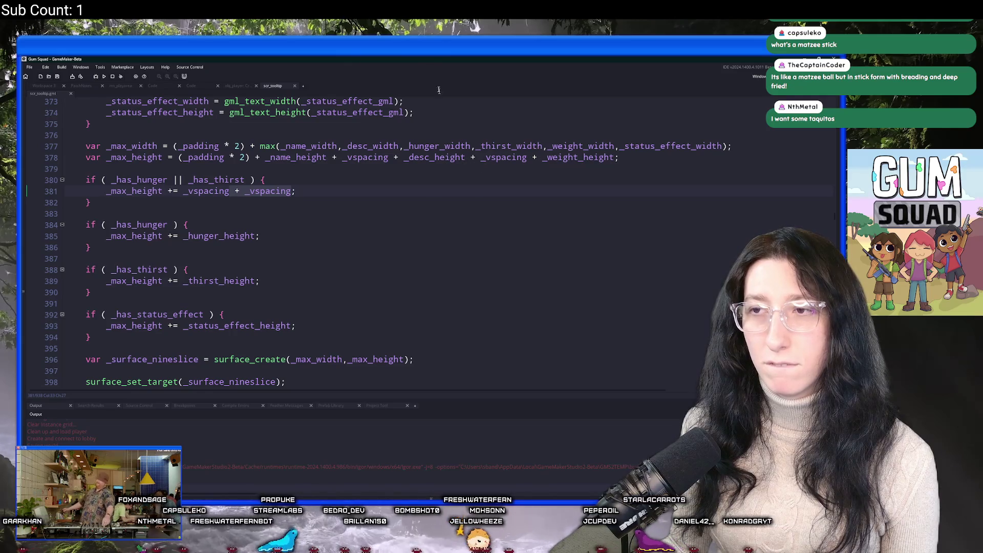
pyautogui.scroll(2, 209, 117)
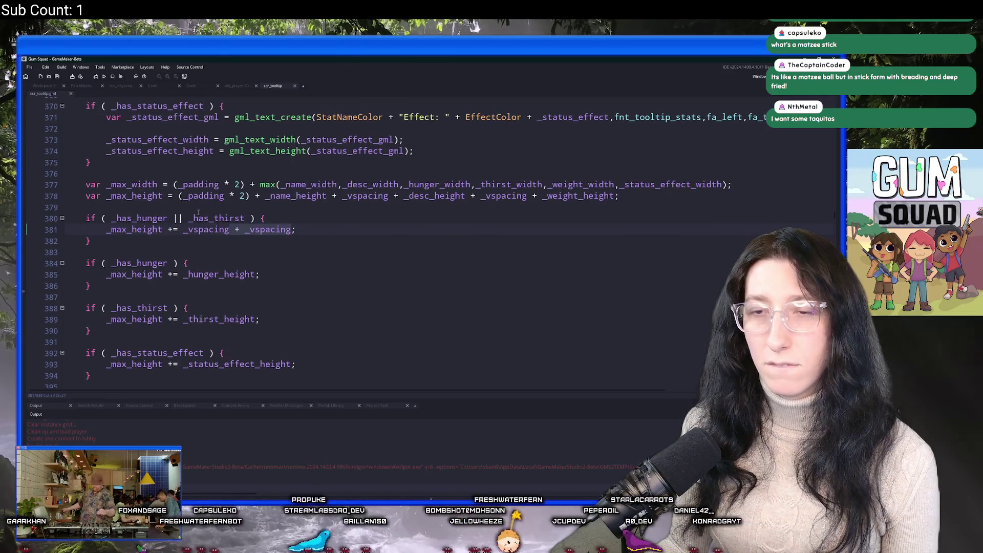
pyautogui.click(250, 218)
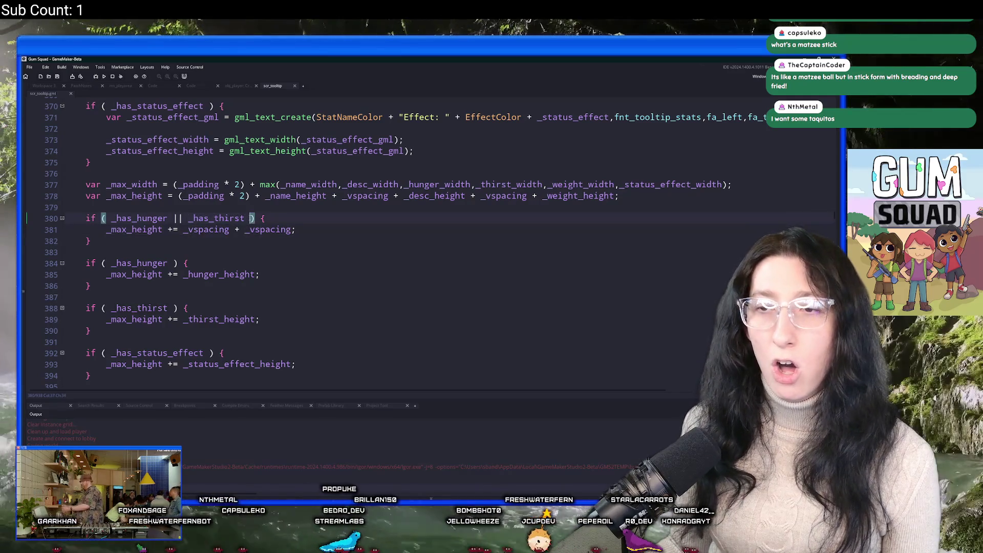
pyautogui.click(234, 230)
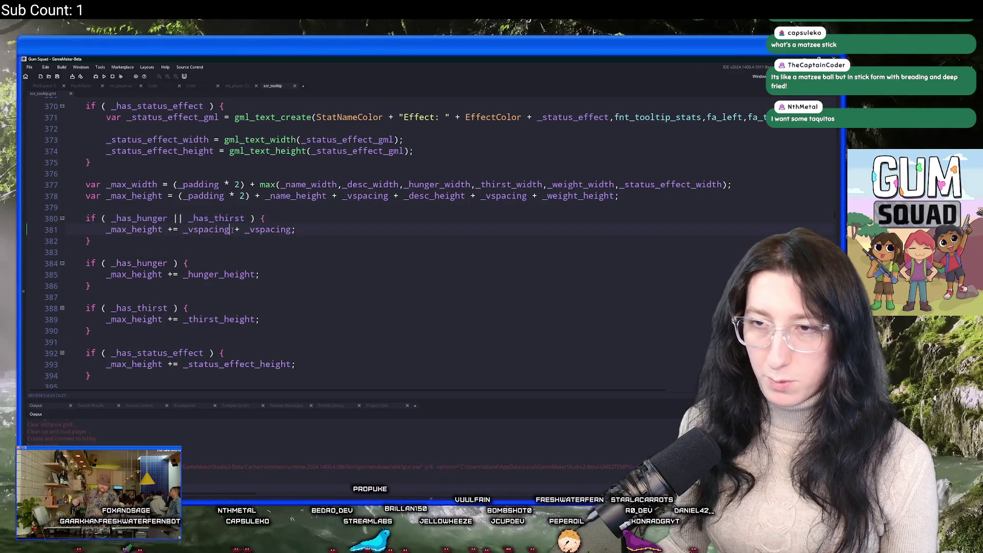
pyautogui.write('* _has_hunger')
pyautogui.click(362, 229)
pyautogui.write('* _has_thirst')
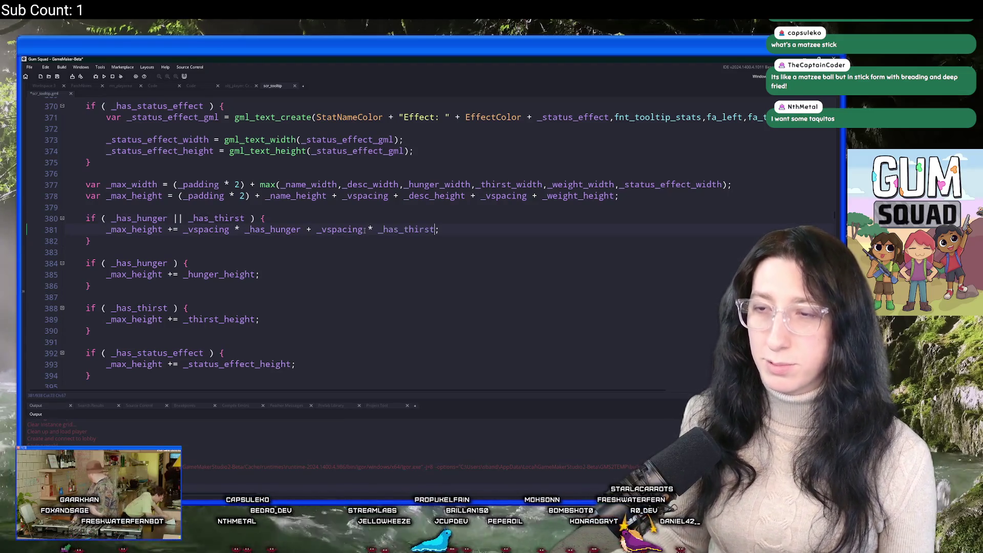
pyautogui.write(')')
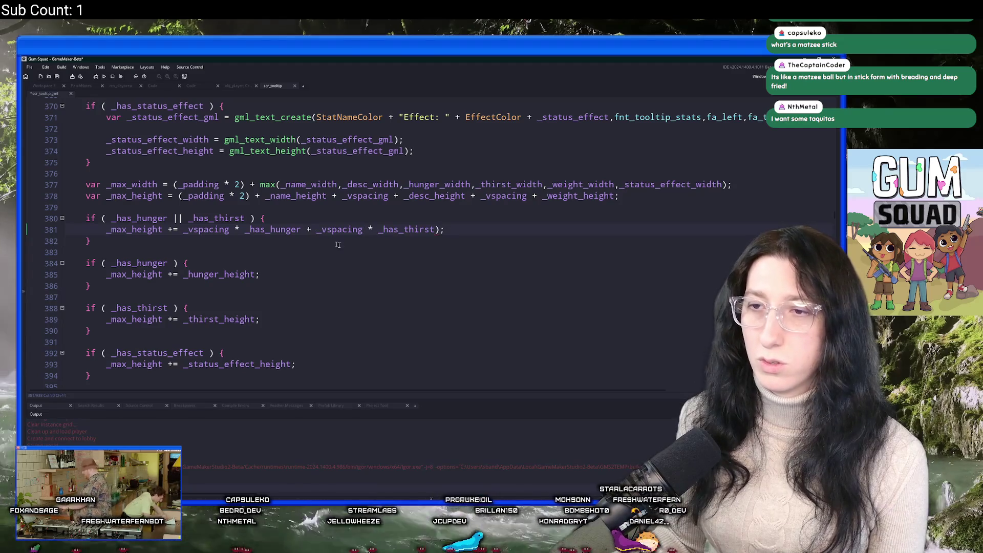
pyautogui.write('(')
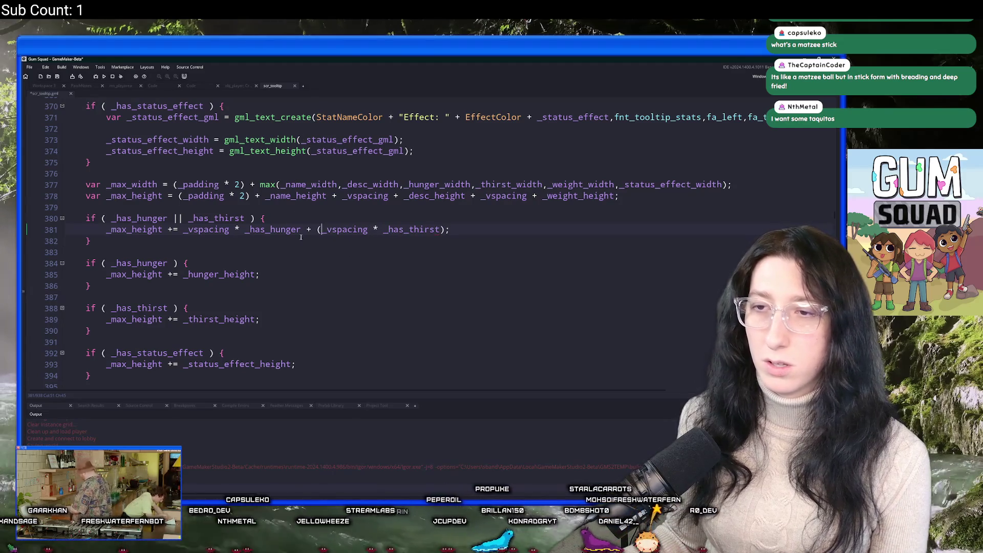
pyautogui.write(')')
# Remove the surrounding if block, unindent the spacing line, and save and run with F5.
pyautogui.moveTo(266, 218); pyautogui.dragTo(66, 219)
pyautogui.press('BackSpace')
pyautogui.press('BackSpace')
pyautogui.click(98, 230)
pyautogui.press('BackSpace')
pyautogui.press('BackSpace')
pyautogui.press('BackSpace')
pyautogui.click(102, 218)
pyautogui.hotkey('shift', 'Tab')
pyautogui.press('F5')
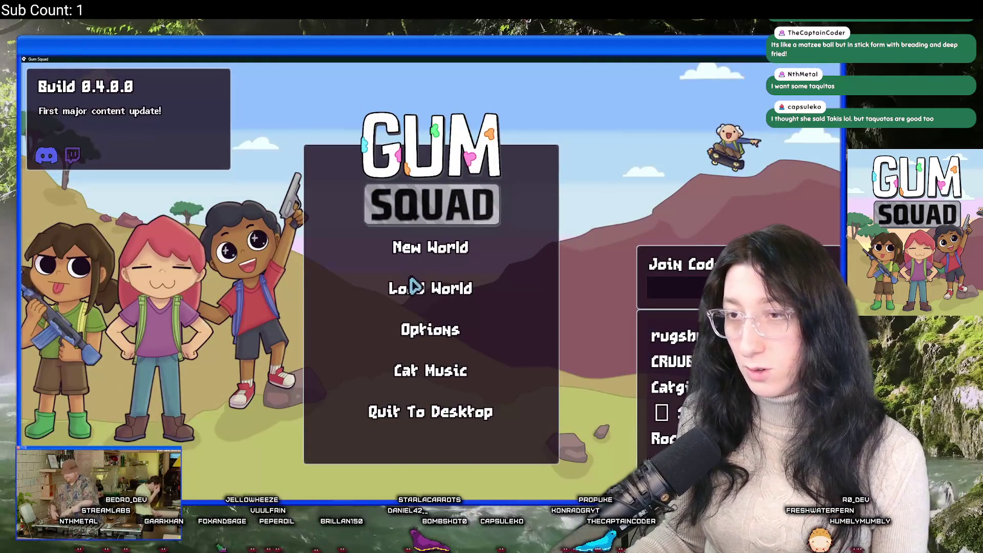
# Load MoistBug offline, check the Water Bottle and Mint Gum tooltips, then close the game.
pyautogui.click(468, 287)
pyautogui.click(362, 219)
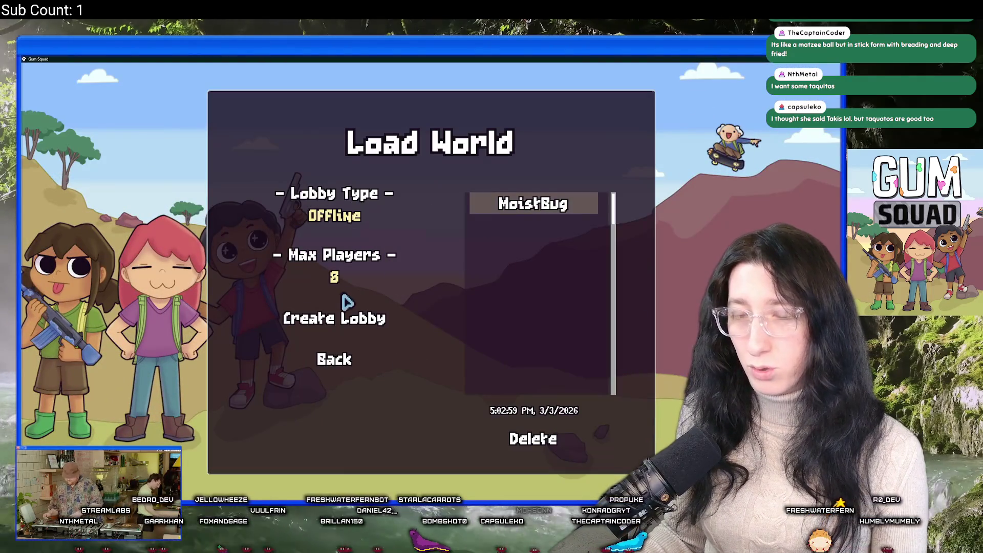
pyautogui.click(336, 316)
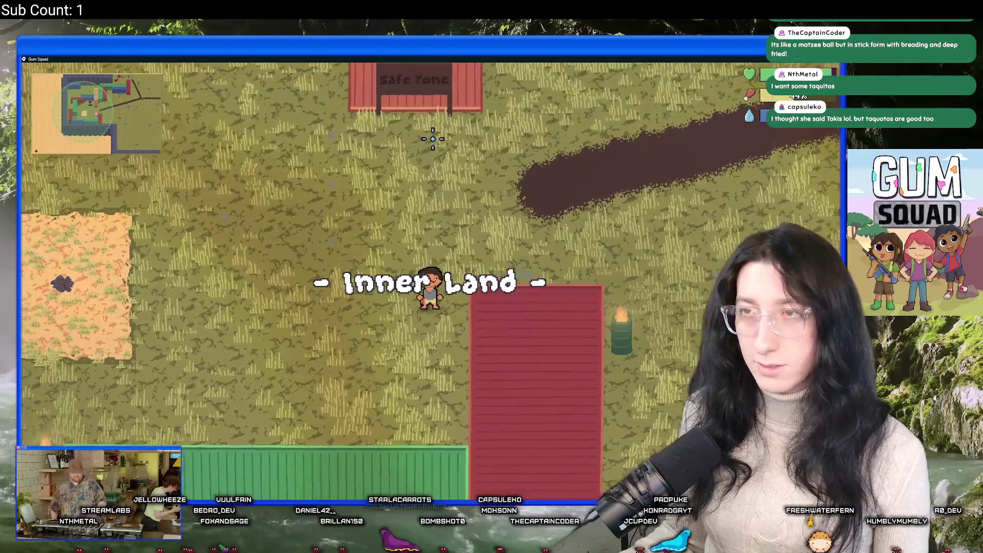
pyautogui.press('Tab')
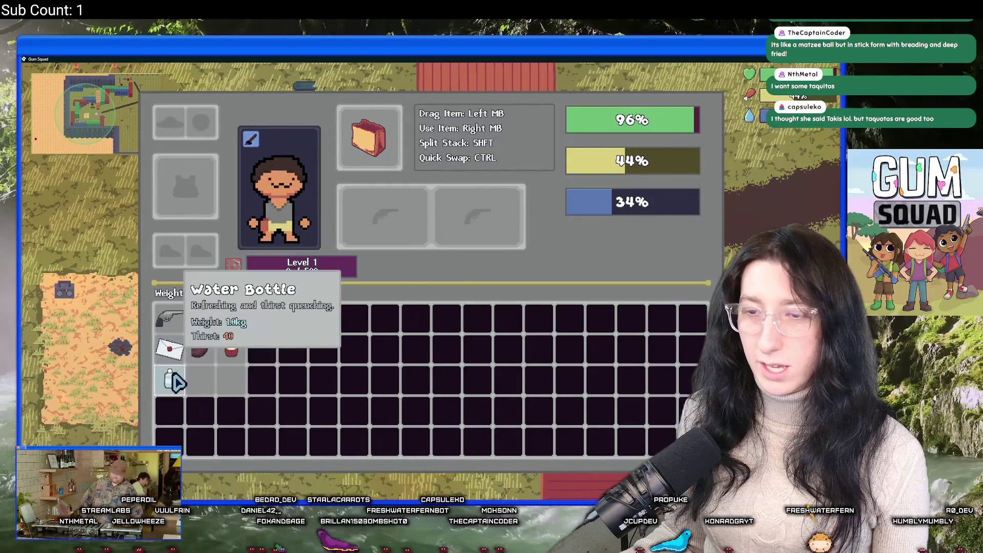
pyautogui.press('Tab')
pyautogui.press('Tab')
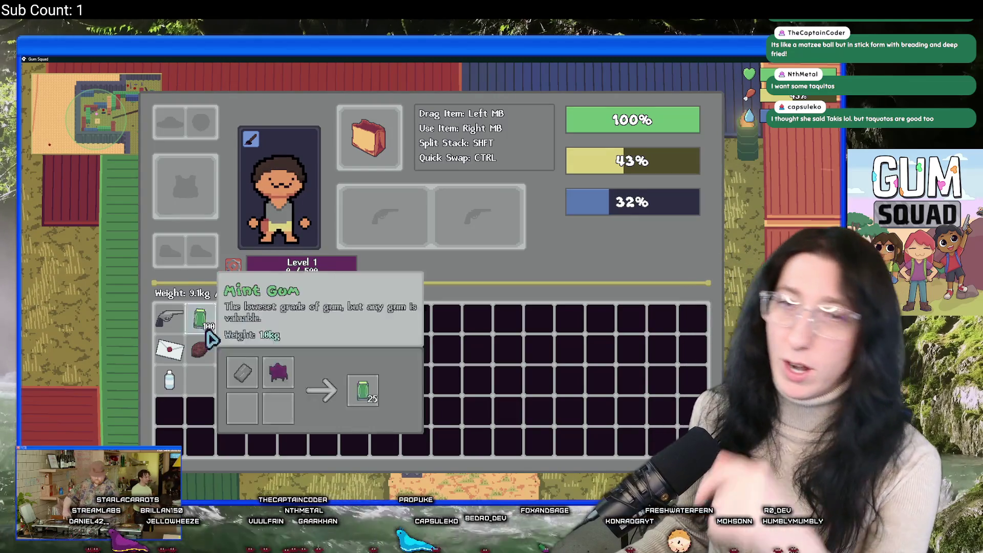
pyautogui.press('Escape')
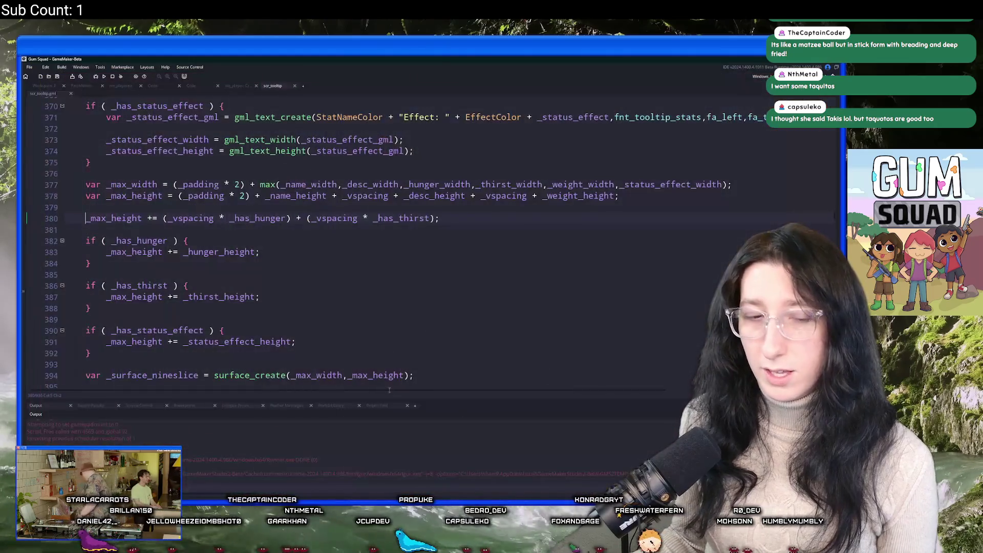
pyautogui.scroll(-1, 455, 219)
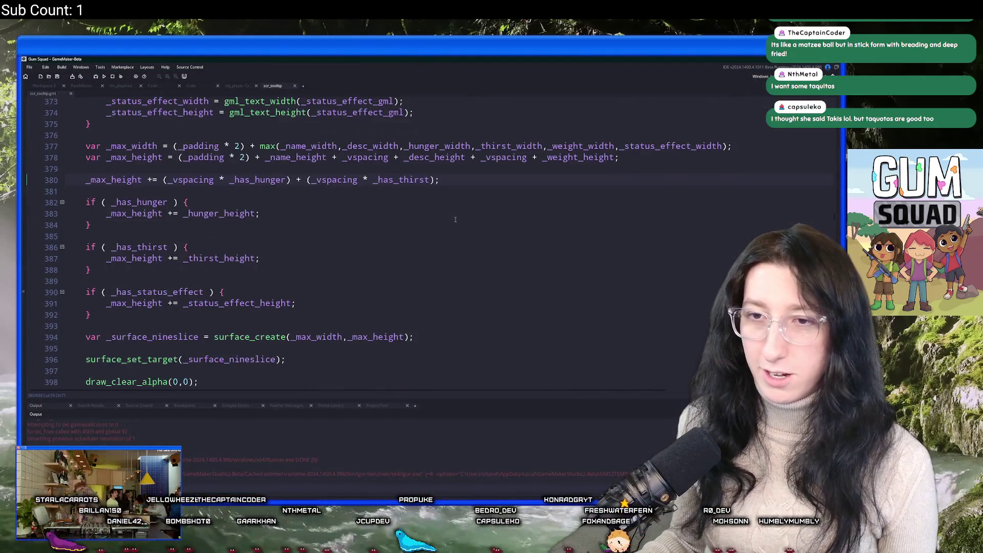
pyautogui.scroll(-4, 428, 196)
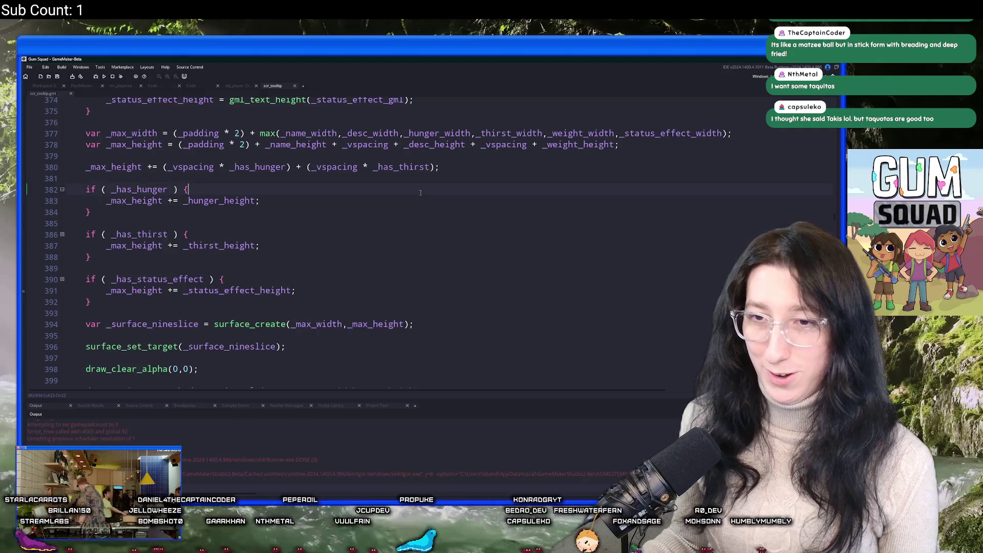
pyautogui.scroll(2, 386, 239)
pyautogui.scroll(2, 386, 239)
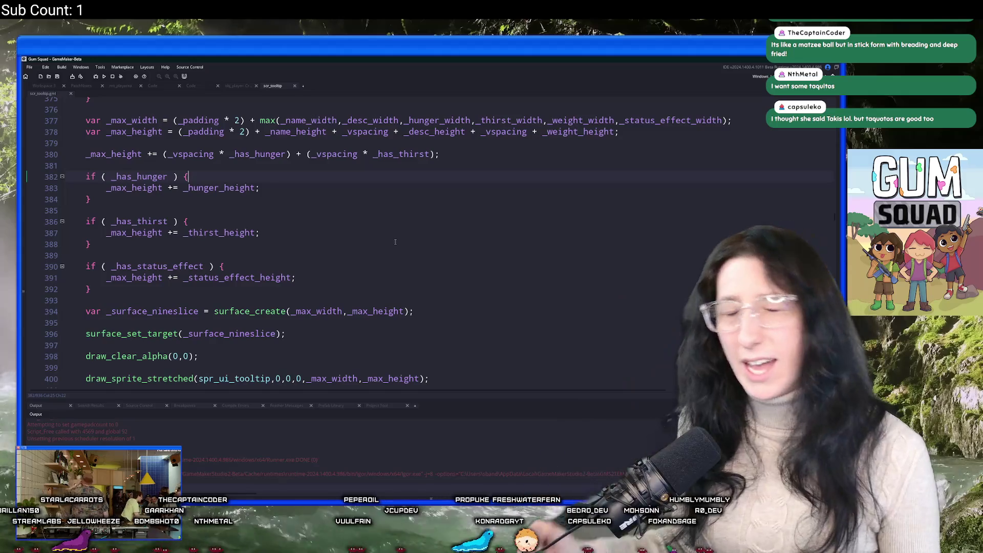
pyautogui.scroll(10, 391, 241)
pyautogui.scroll(9, 388, 241)
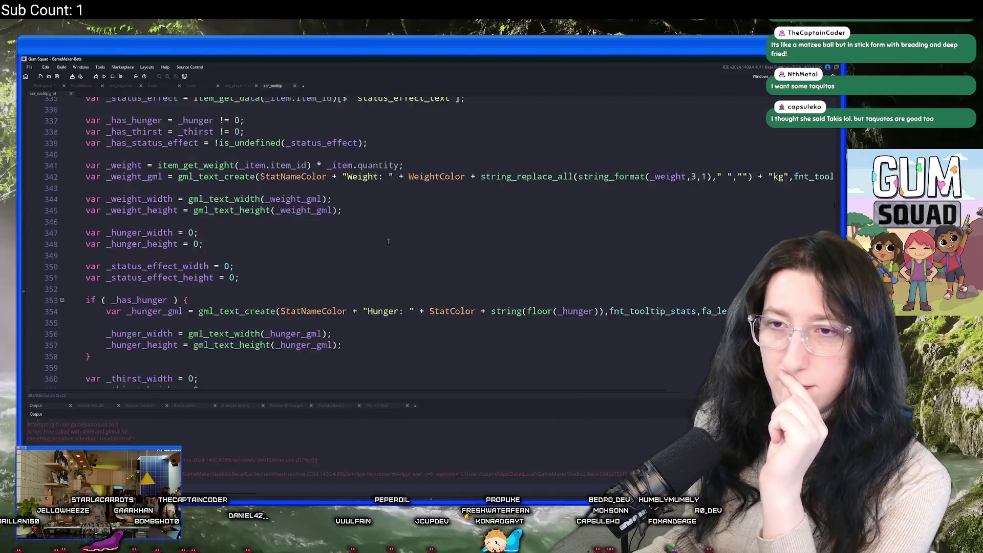
pyautogui.scroll(-3, 393, 230)
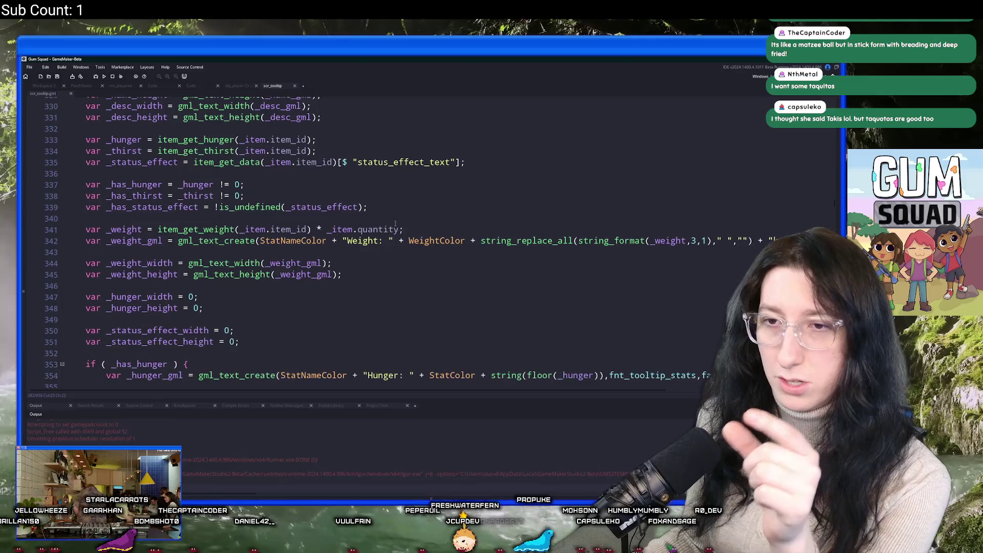
pyautogui.scroll(-2, 408, 181)
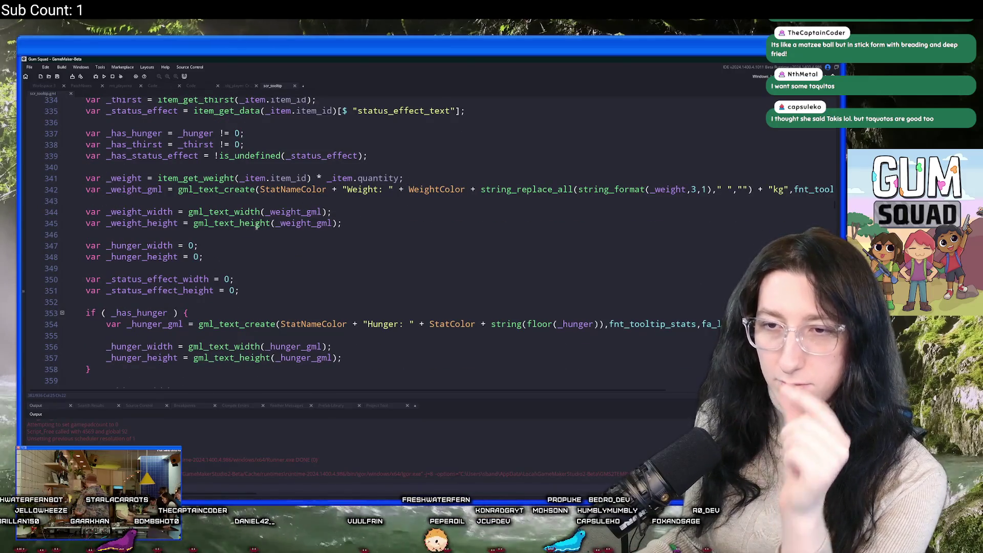
pyautogui.scroll(-3, 256, 229)
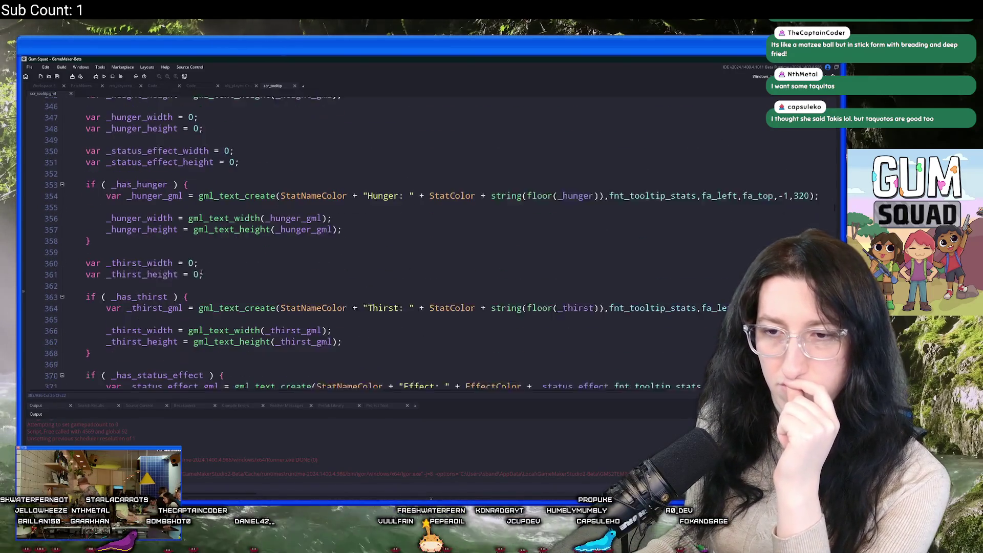
pyautogui.scroll(-15, 202, 272)
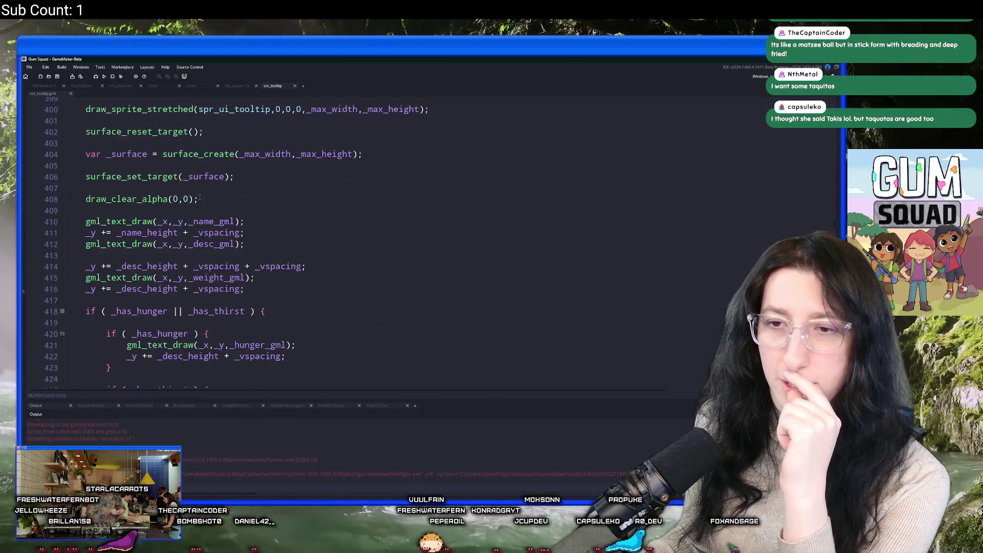
pyautogui.scroll(-2, 201, 198)
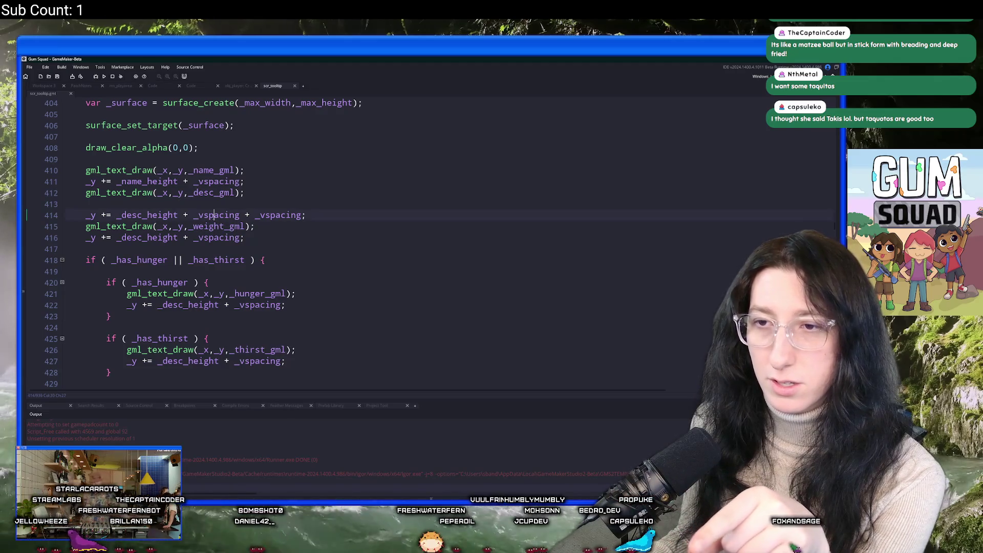
pyautogui.doubleClick(214, 216)
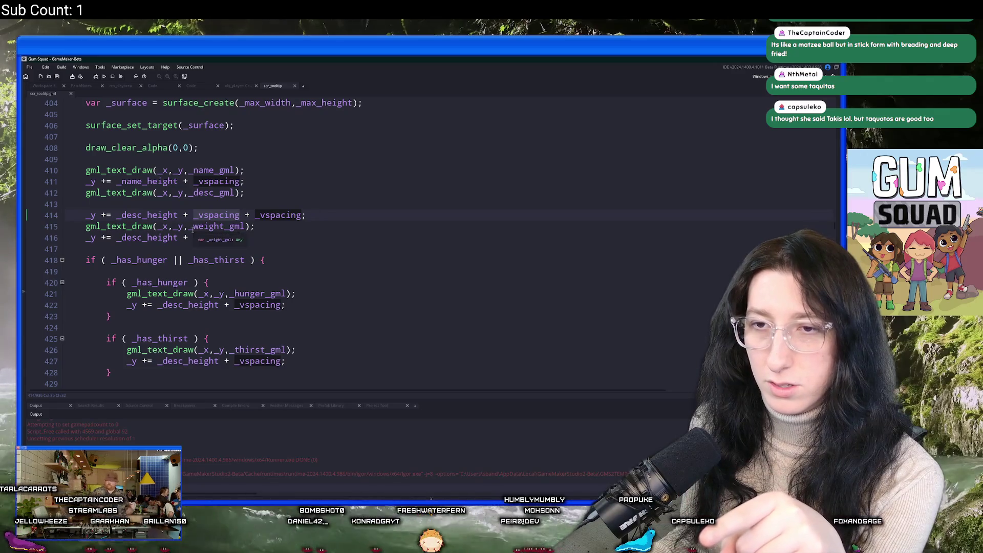
pyautogui.click(246, 226)
pyautogui.click(270, 229)
pyautogui.scroll(-2, 132, 208)
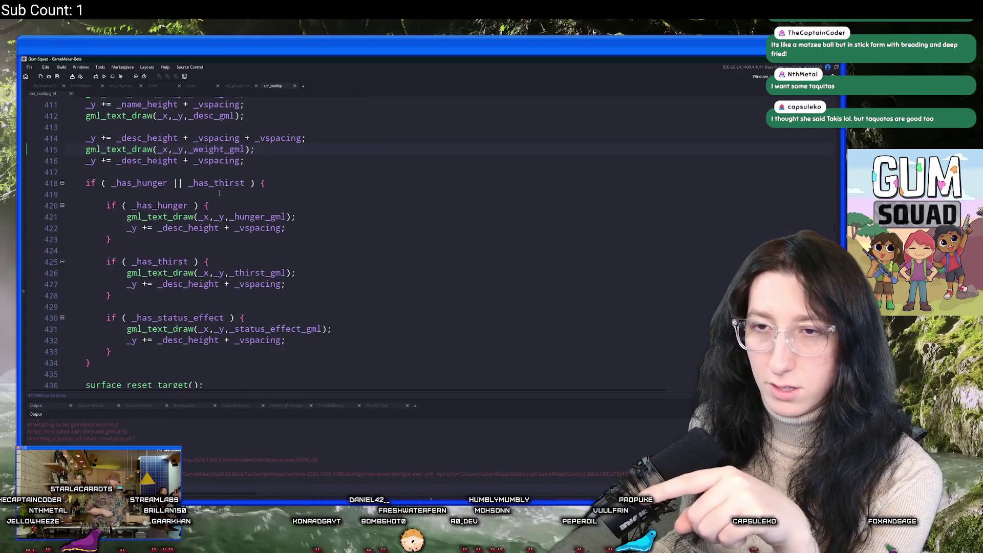
pyautogui.click(265, 184)
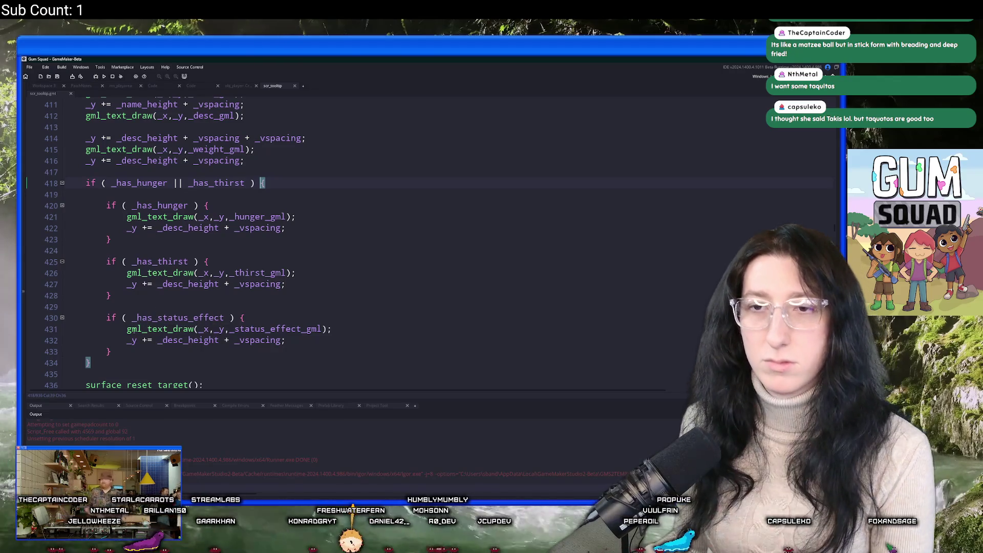
# Delete the 'if ( _has_hunger || _has_thirst ) {' line and its closing brace.
pyautogui.click(108, 365)
pyautogui.press('BackSpace')
pyautogui.press('BackSpace')
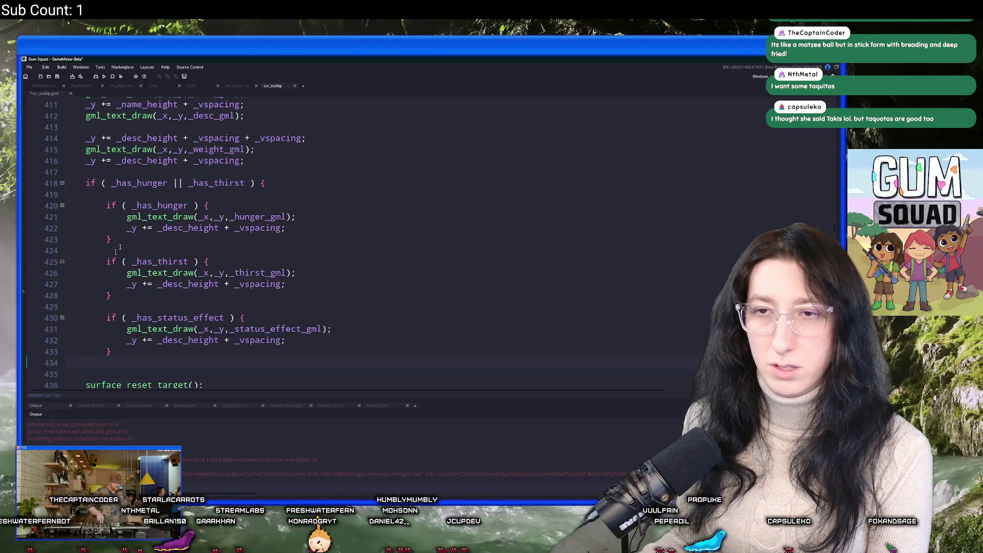
pyautogui.moveTo(106, 194)
pyautogui.mouseDown()
pyautogui.moveTo(62, 199)
pyautogui.moveTo(57, 184)
pyautogui.mouseUp()
pyautogui.press('BackSpace')
pyautogui.press('BackSpace')
# Unindent the hunger, thirst and status effect blocks one level and review the hunger height line.
pyautogui.moveTo(124, 328)
pyautogui.mouseDown()
pyautogui.moveTo(194, 205)
pyautogui.moveTo(197, 180)
pyautogui.mouseUp()
pyautogui.hotkey('shift', 'Tab')
pyautogui.click(198, 179)
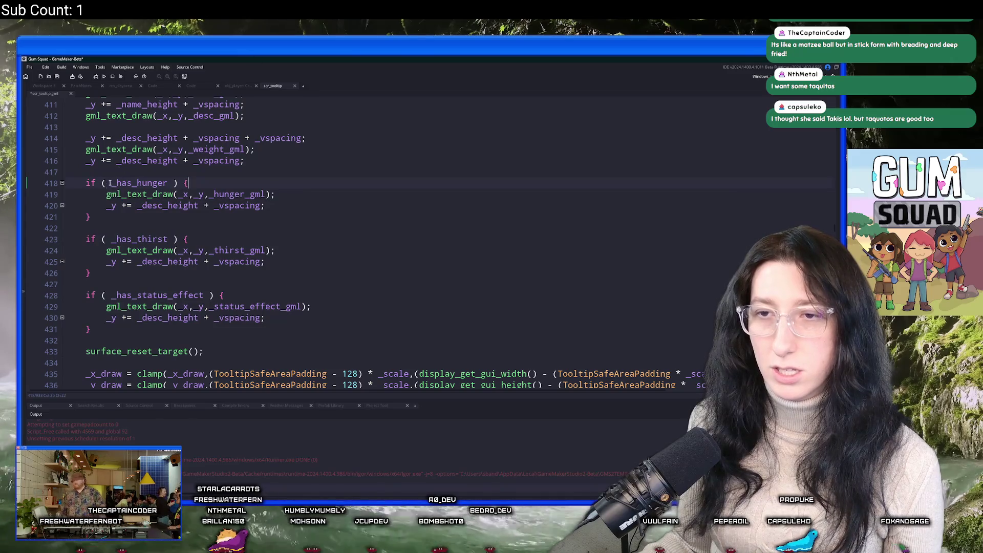
pyautogui.moveTo(66, 195)
pyautogui.mouseDown()
pyautogui.moveTo(277, 189)
pyautogui.moveTo(276, 207)
pyautogui.mouseUp()
pyautogui.click(296, 208)
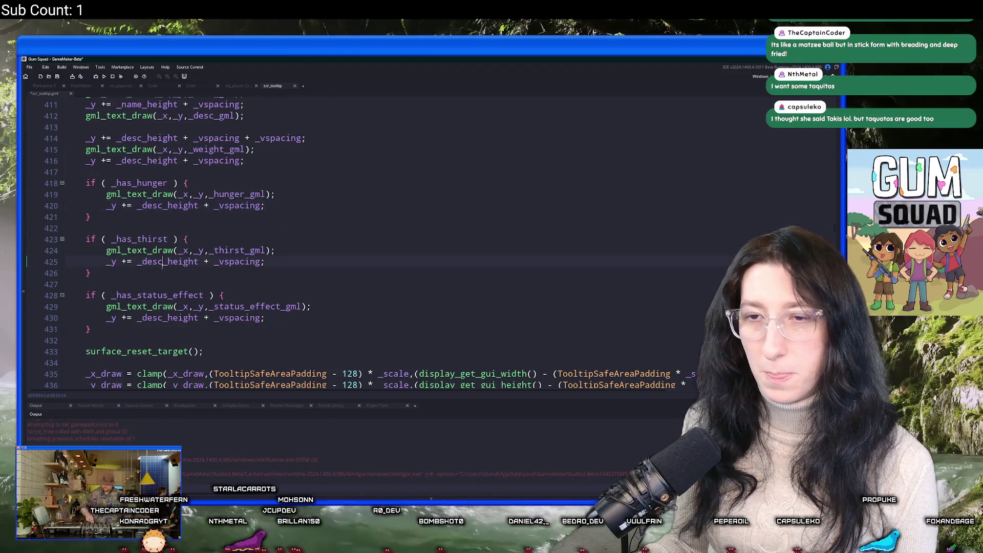
pyautogui.scroll(1, 241, 218)
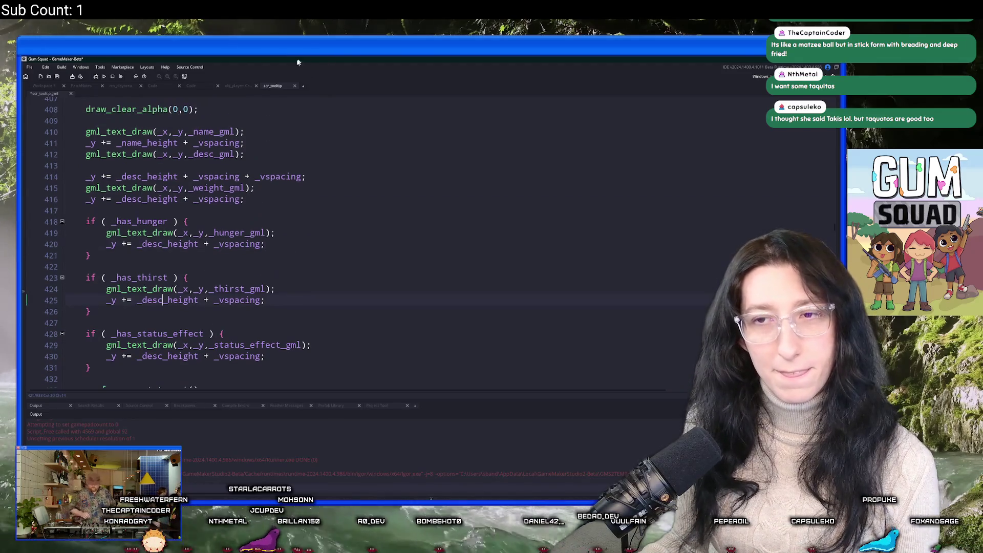
pyautogui.doubleClick(190, 245)
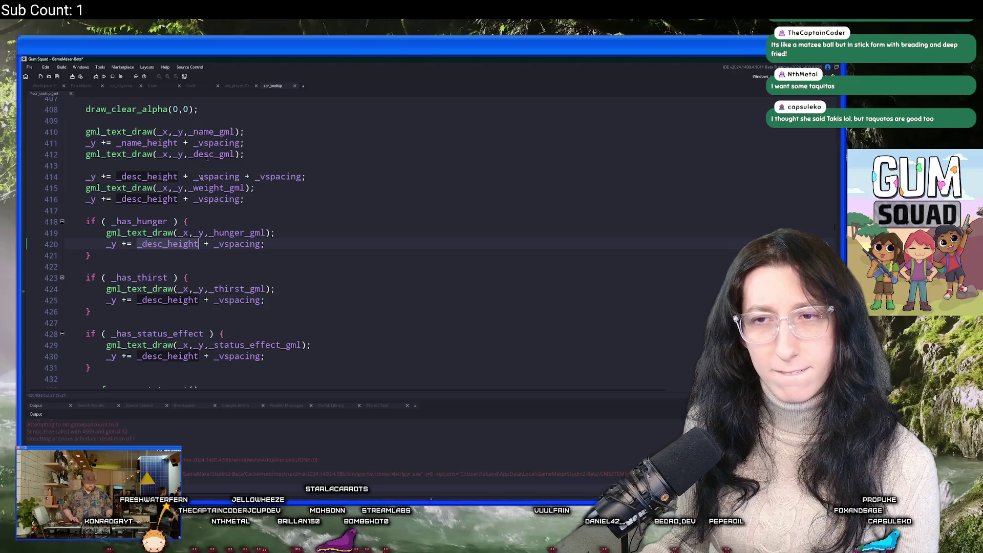
pyautogui.scroll(2, 190, 222)
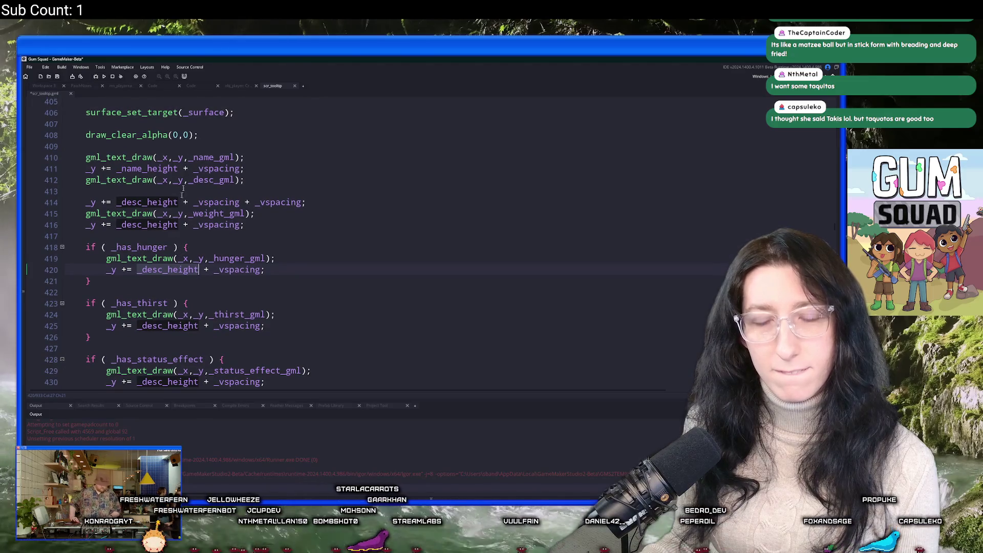
pyautogui.scroll(2, 161, 247)
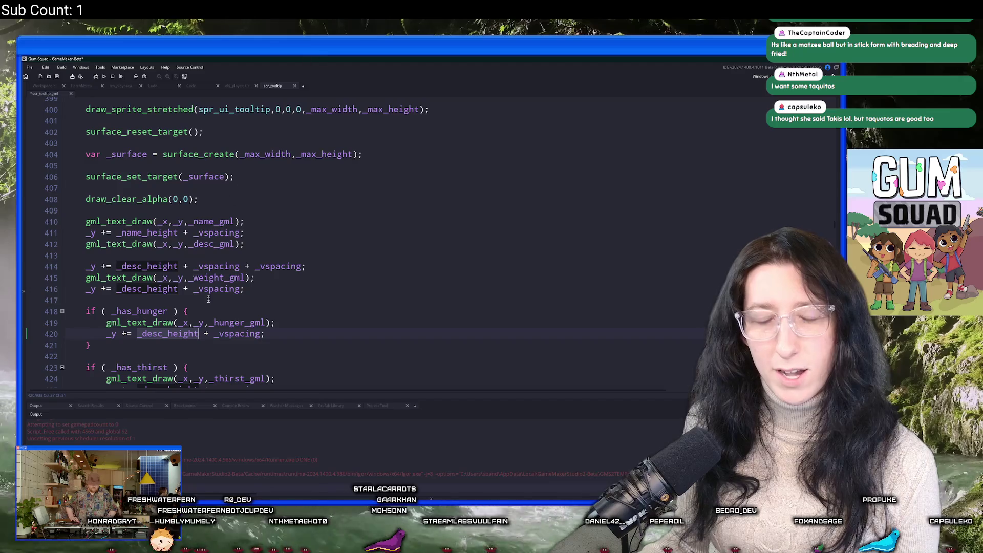
# Replace _desc_height with _hunger_height and _thirst_height on lines 420 and 425.
pyautogui.scroll(-2, 200, 297)
pyautogui.click(267, 284)
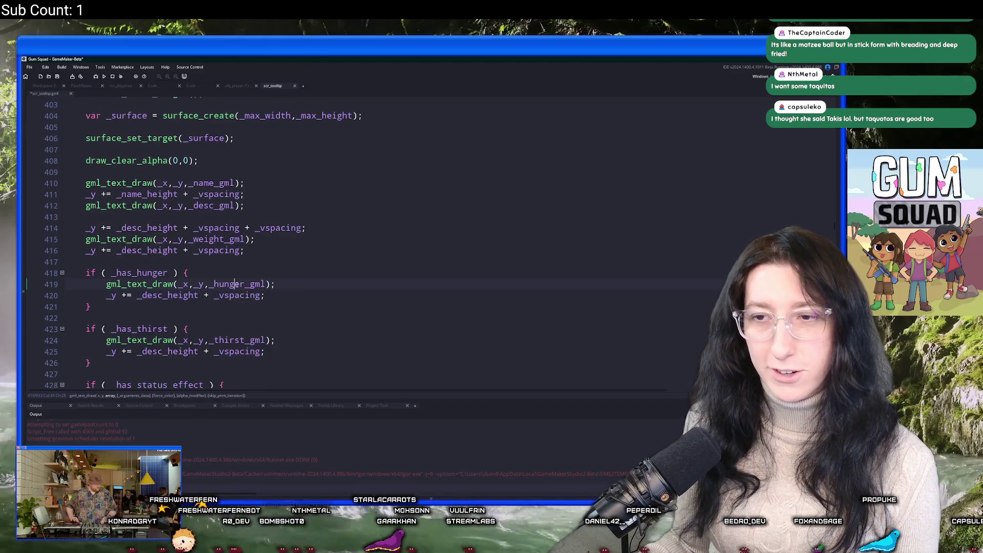
pyautogui.click(169, 296)
pyautogui.moveTo(163, 296); pyautogui.dragTo(147, 297)
pyautogui.write('hunger')
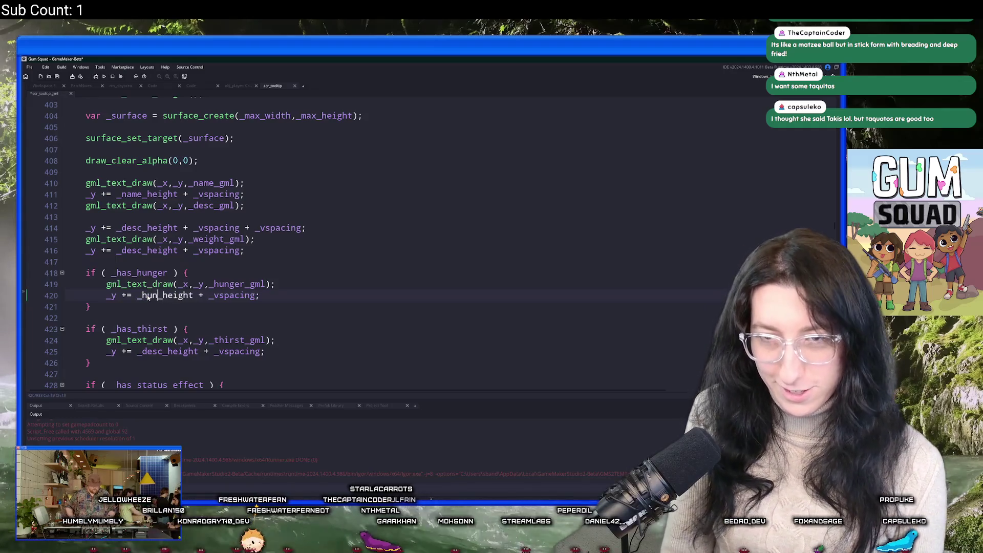
pyautogui.scroll(-1, 158, 316)
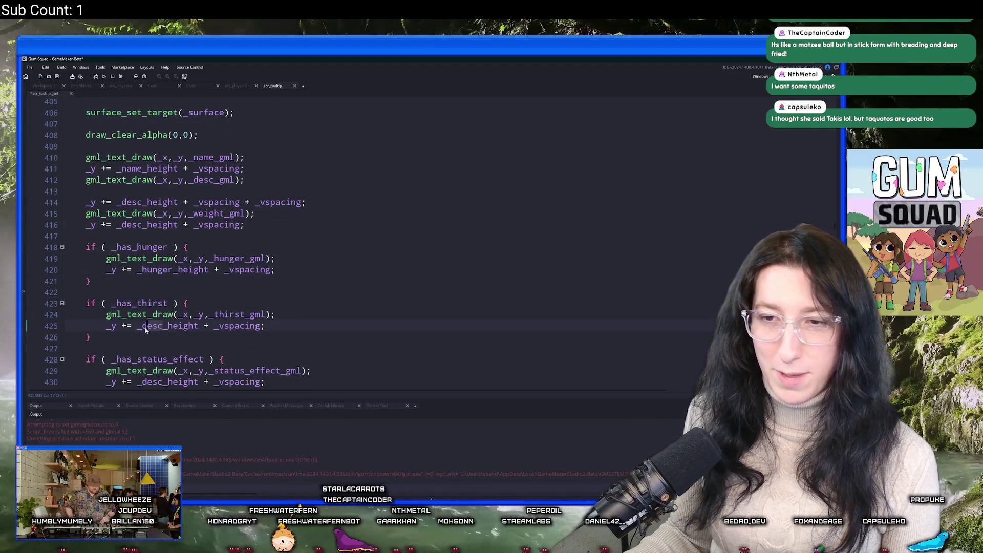
pyautogui.write('thirst')
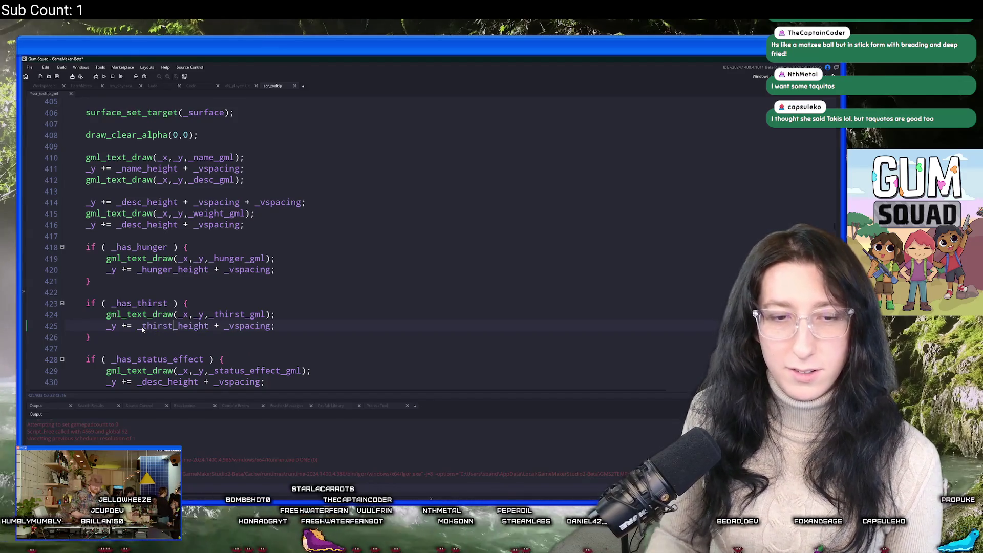
# Change the status effect block's height on line 430 to _status_effect_height.
pyautogui.scroll(-2, 144, 310)
pyautogui.click(145, 310)
pyautogui.scroll(-3, 144, 309)
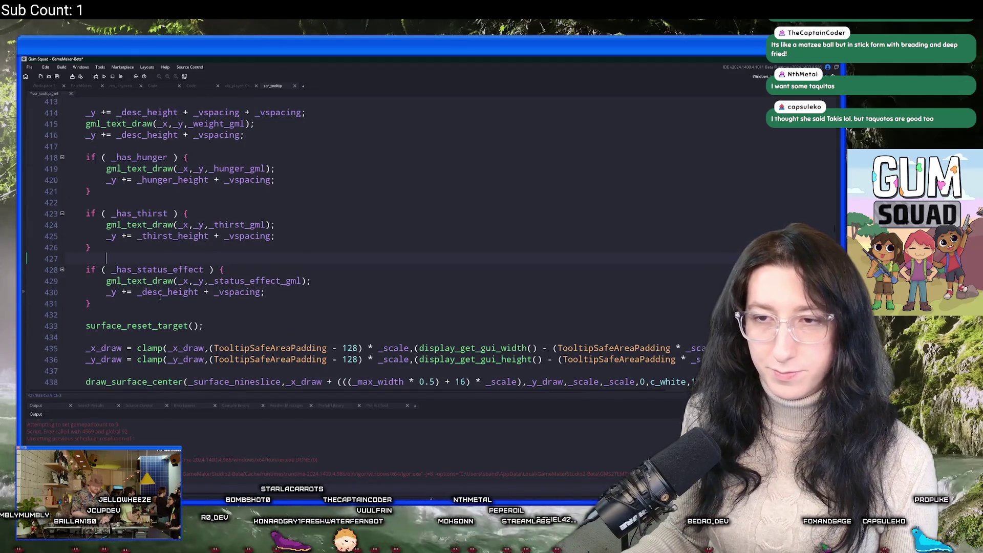
pyautogui.doubleClick(152, 292)
pyautogui.write('status')
pyautogui.write('effec')
pyautogui.press('BackSpace')
pyautogui.press('BackSpace')
pyautogui.press('BackSpace')
pyautogui.press('BackSpace')
pyautogui.write('_effect')
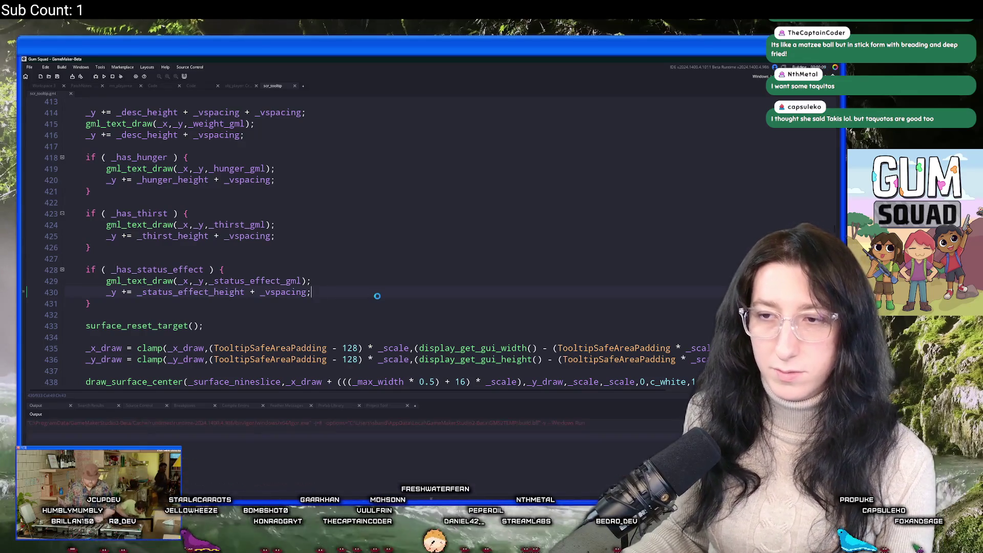
pyautogui.scroll(-4, 381, 295)
pyautogui.scroll(-1, 381, 295)
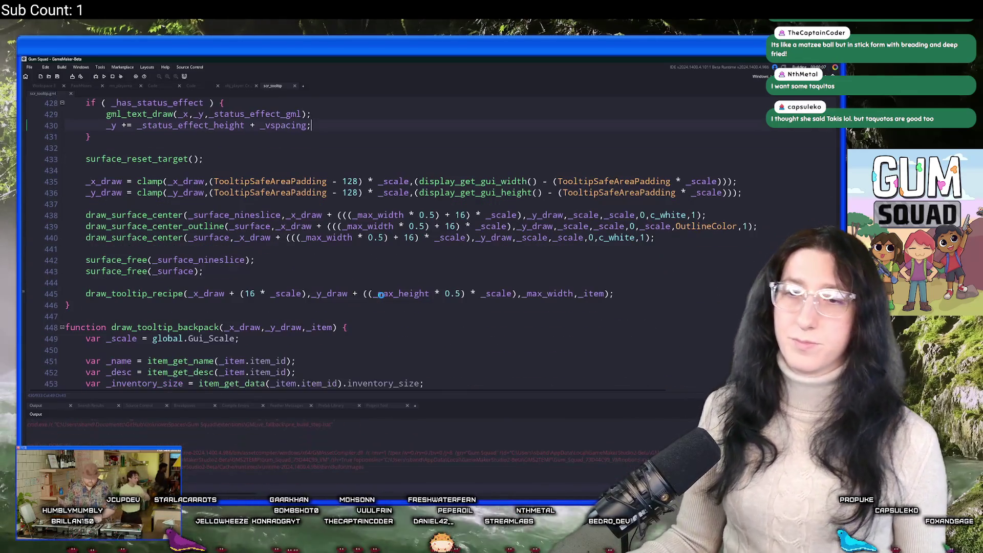
pyautogui.scroll(8, 381, 295)
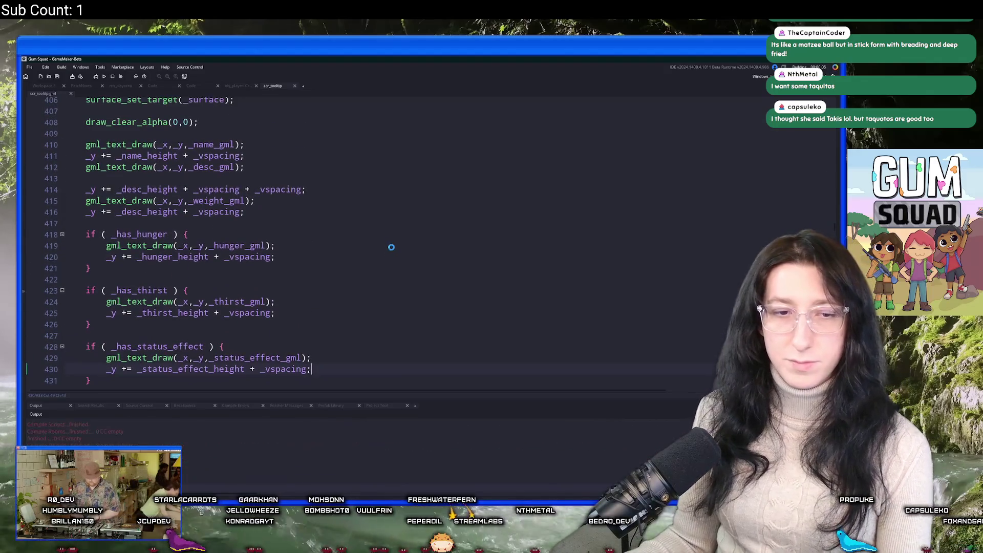
pyautogui.scroll(2, 381, 230)
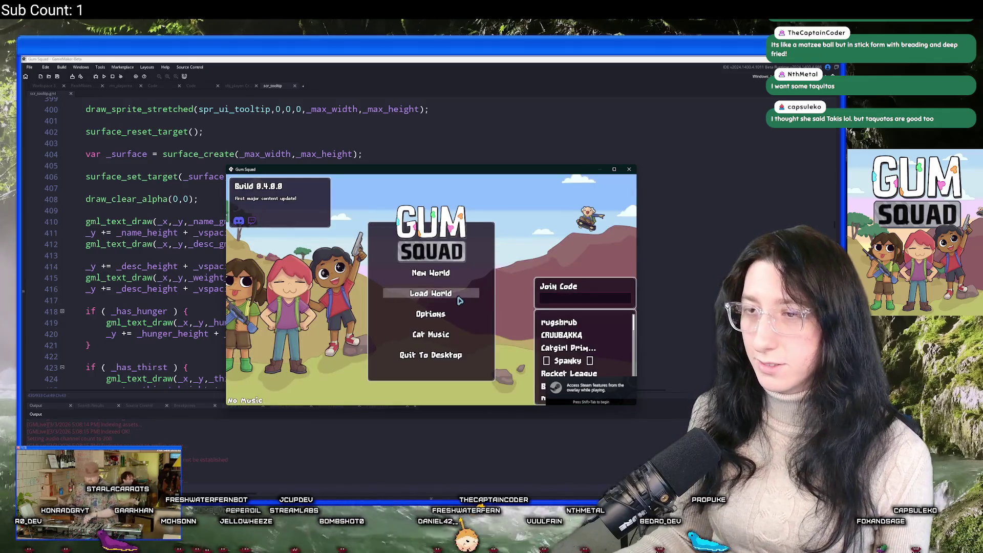
# Start the saved world in an Offline lobby.
pyautogui.click(484, 299)
pyautogui.click(421, 255)
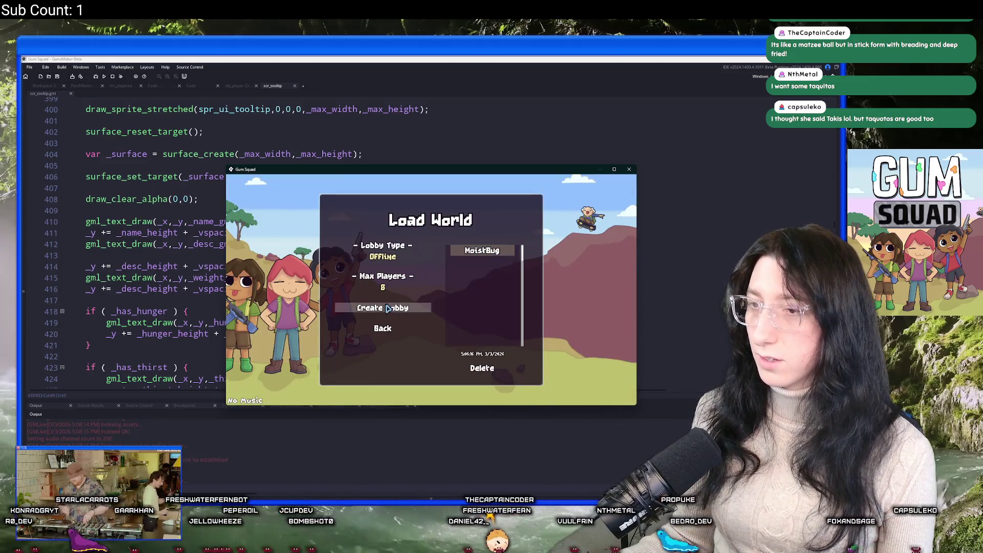
pyautogui.click(383, 308)
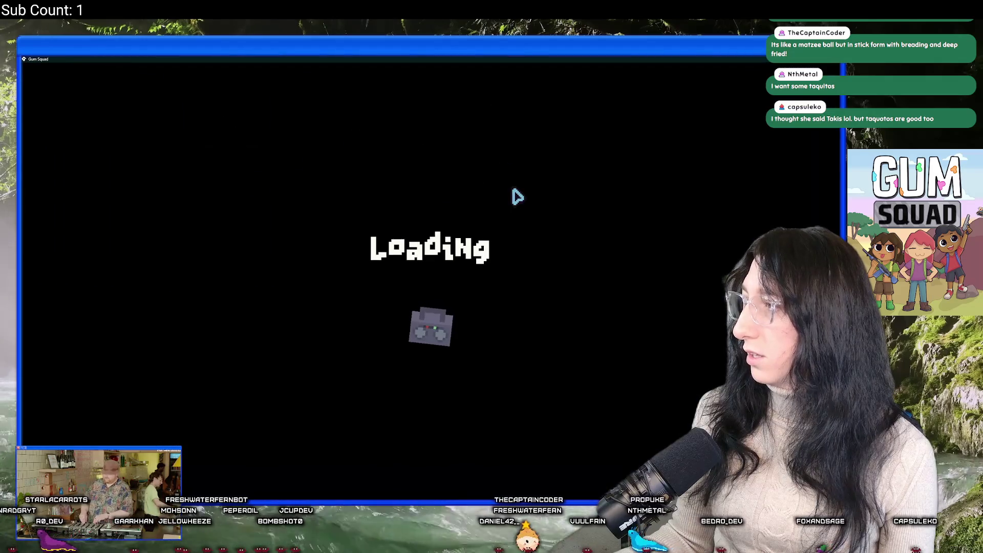
# Inspect inventory tooltips such as Mint Gum, Steak and Cupcake, then close the game.
pyautogui.press('w')
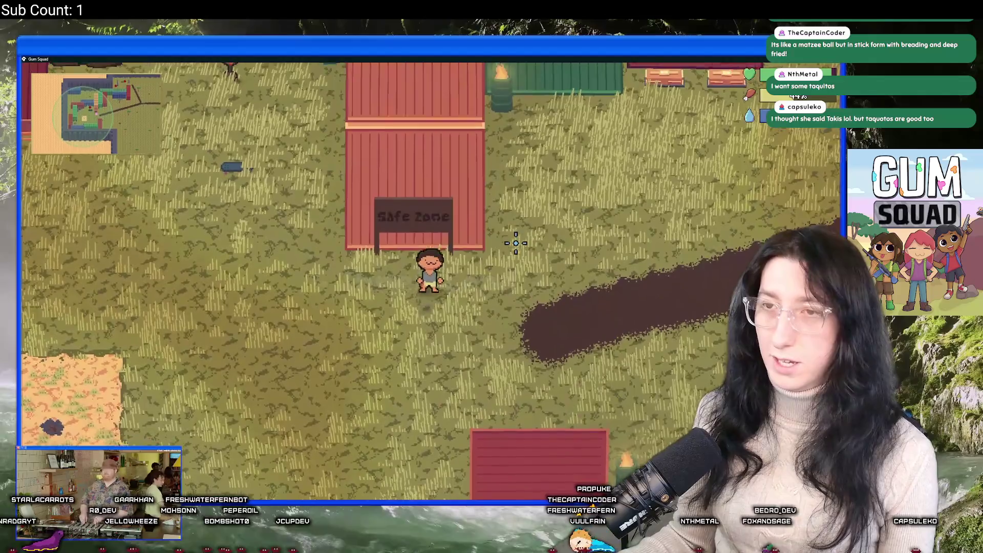
pyautogui.press('Tab')
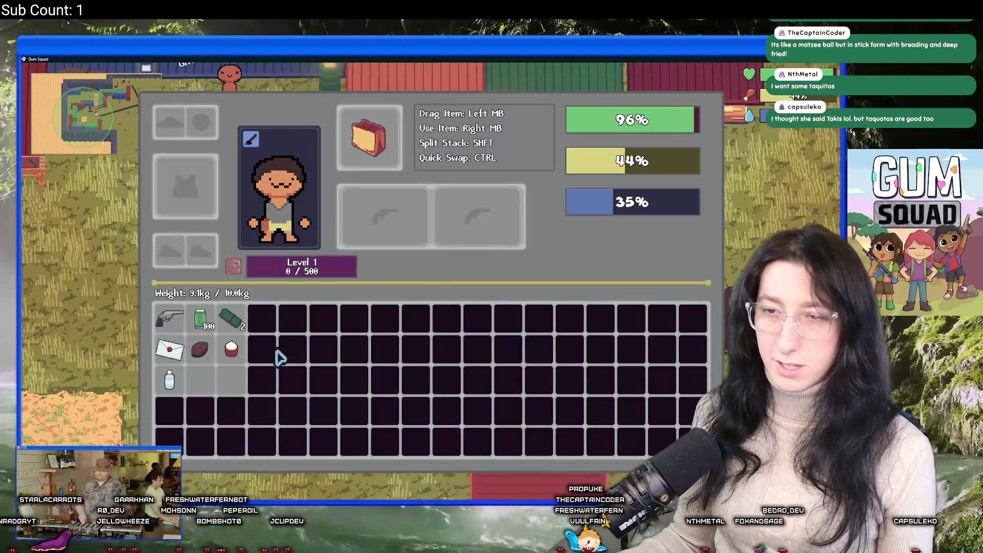
pyautogui.moveTo(231, 322)
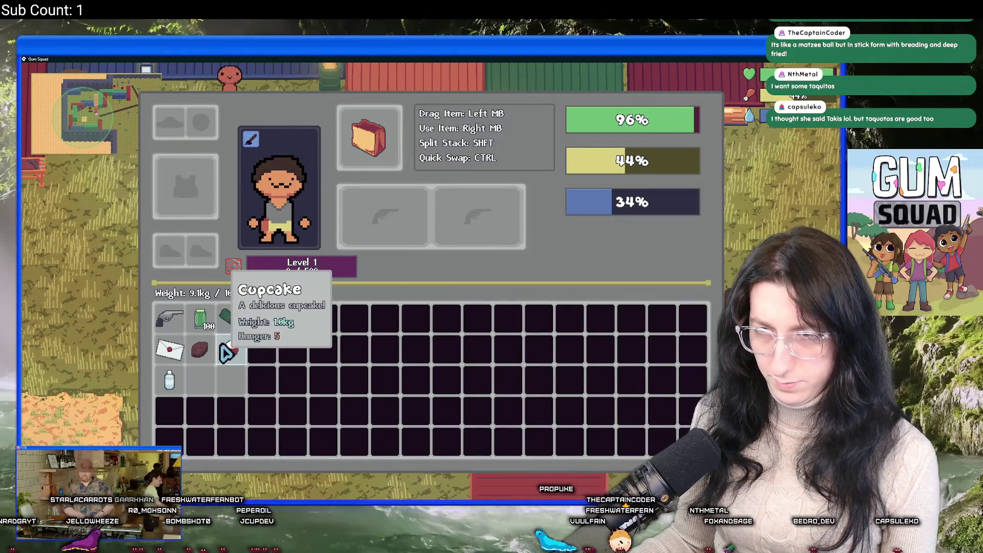
pyautogui.moveTo(190, 363)
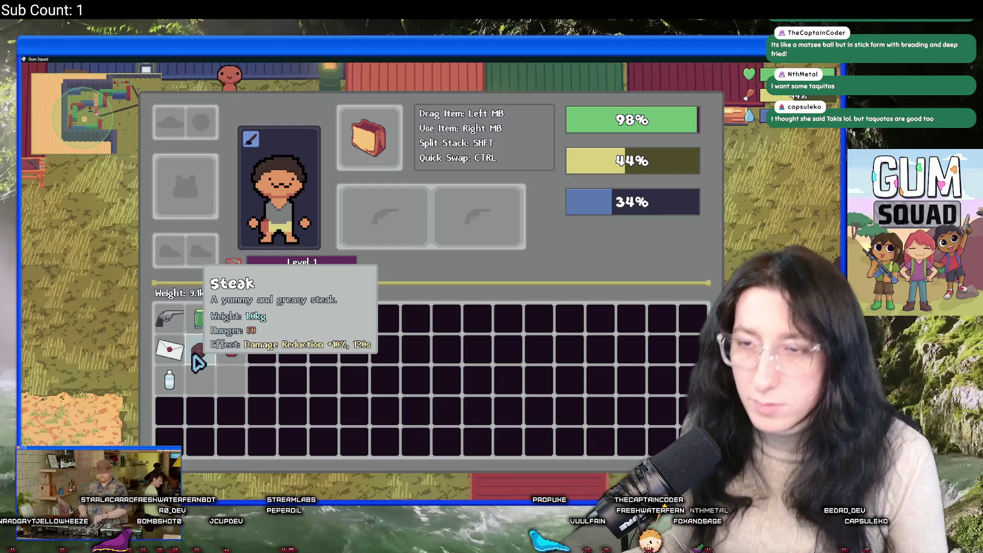
pyautogui.moveTo(179, 390)
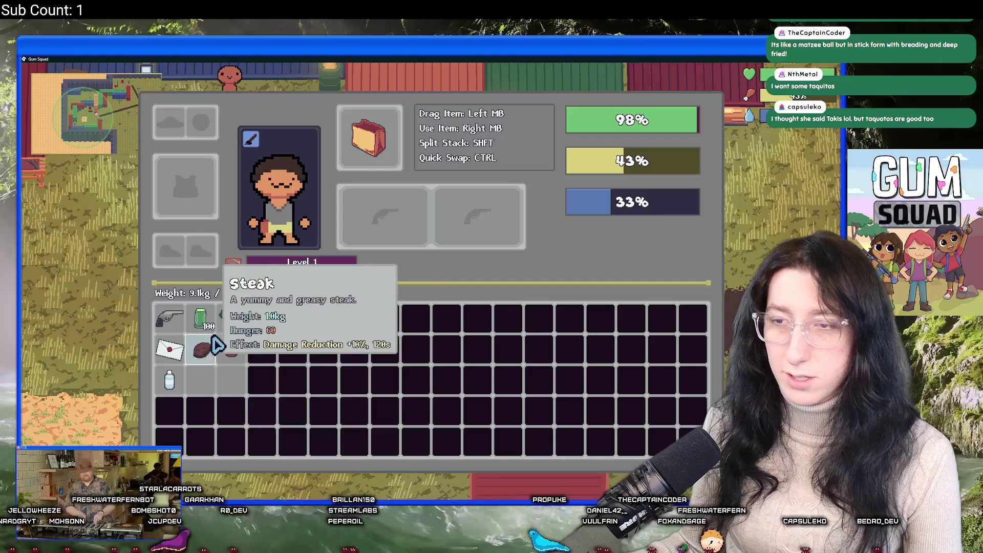
pyautogui.moveTo(221, 351)
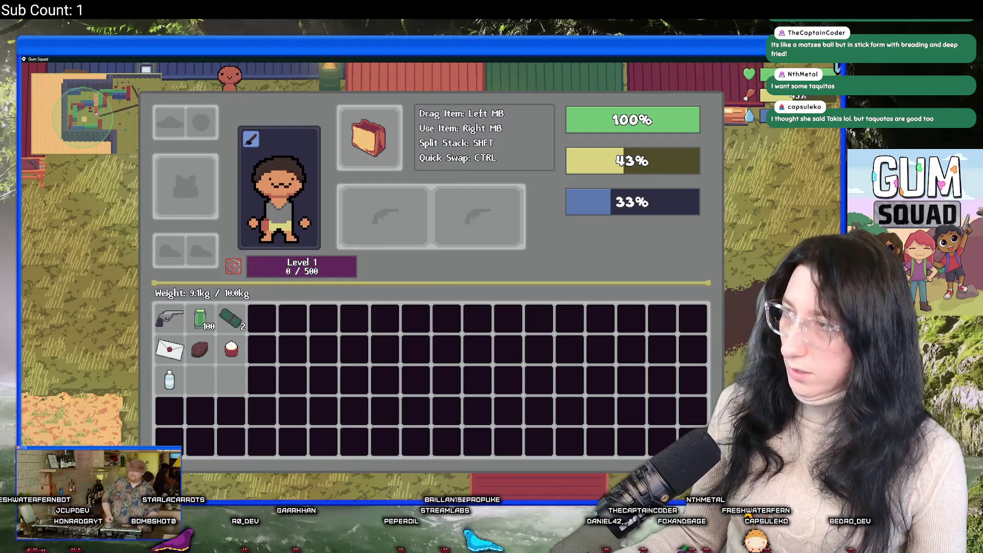
pyautogui.press('Escape')
# Delete '_desc_height + ' from line 416 and build and run the game.
pyautogui.click(210, 244)
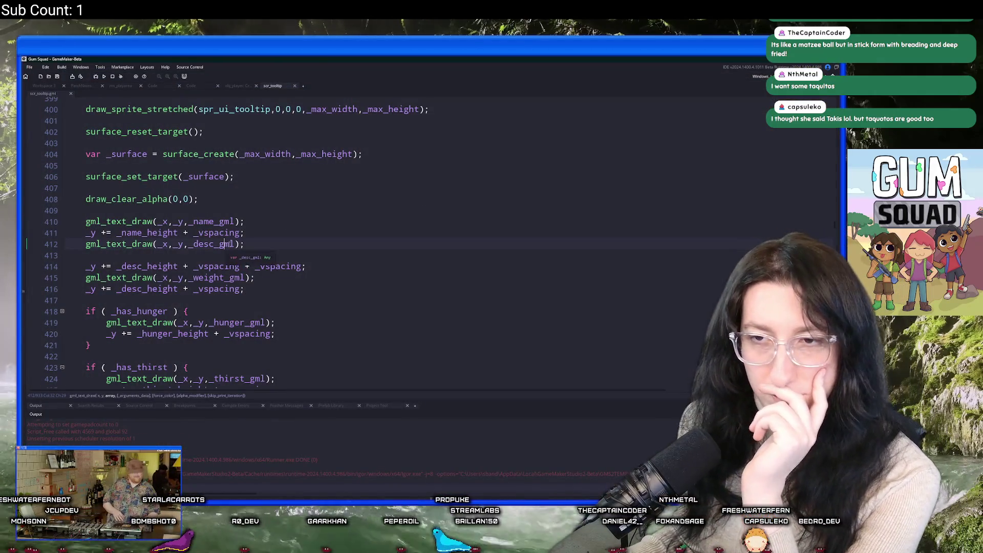
pyautogui.scroll(-1, 306, 309)
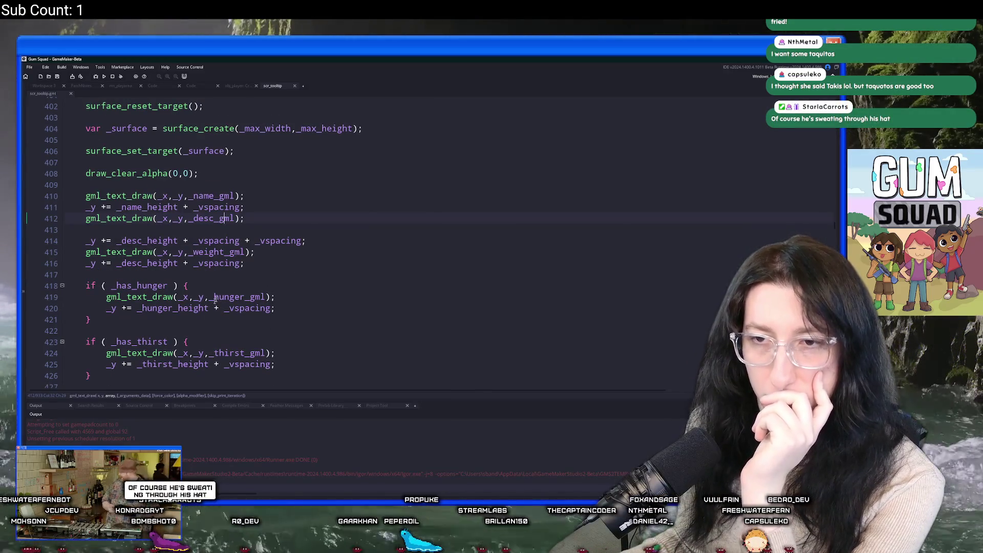
pyautogui.scroll(-1, 213, 303)
pyautogui.click(194, 237)
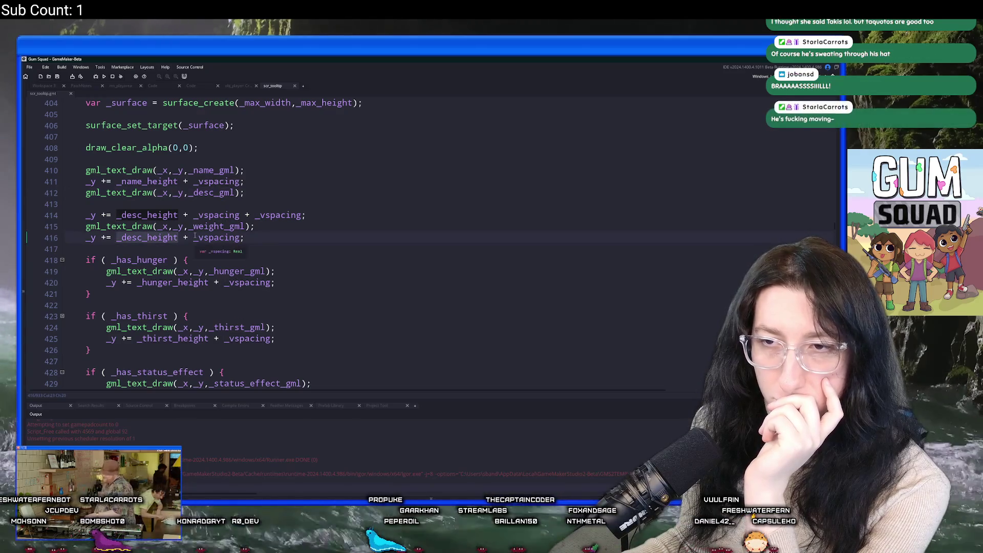
pyautogui.click(117, 237)
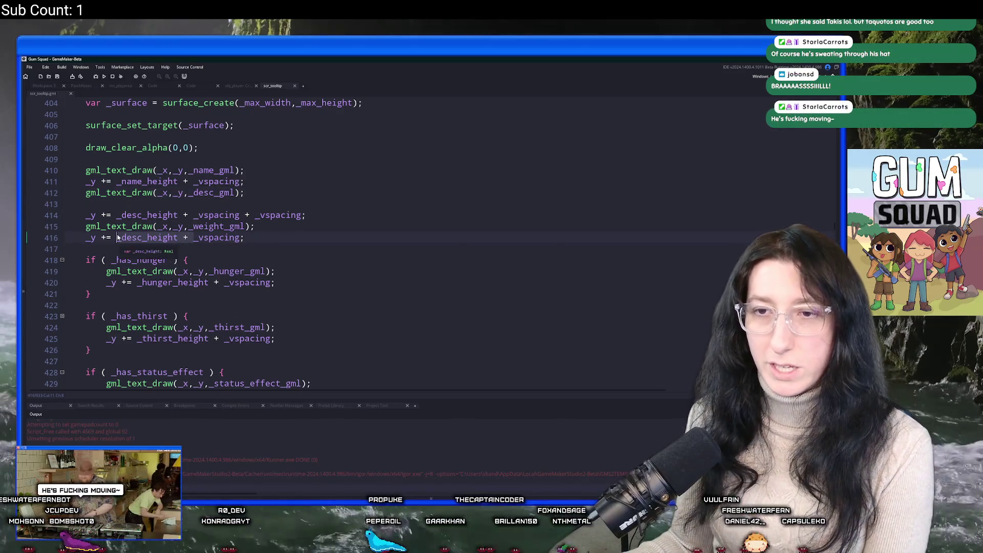
pyautogui.hotkey('ctrl', 'Delete')
pyautogui.hotkey('ctrl', 'Delete')
pyautogui.press('F5')
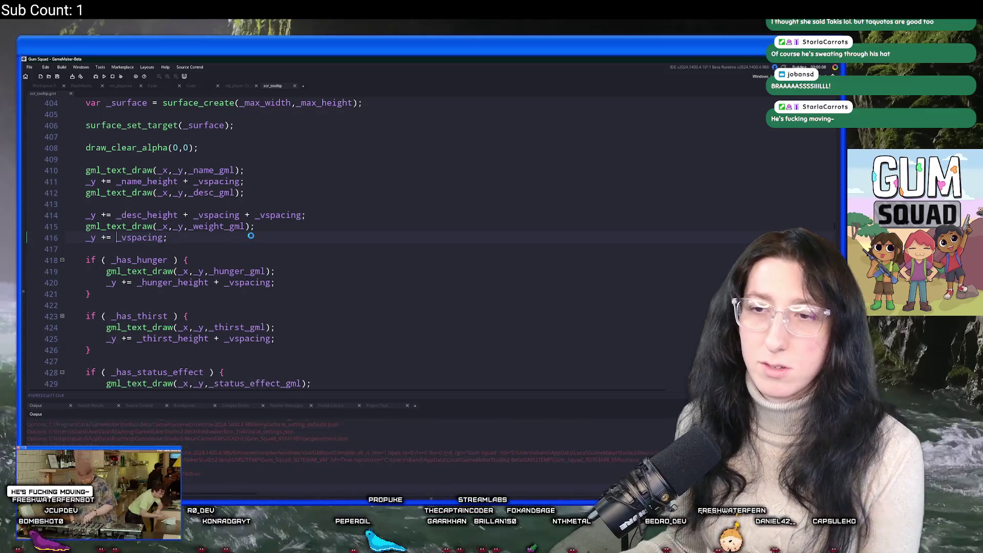
# Load the MoistBug world in an Offline lobby.
pyautogui.scroll(1, 224, 218)
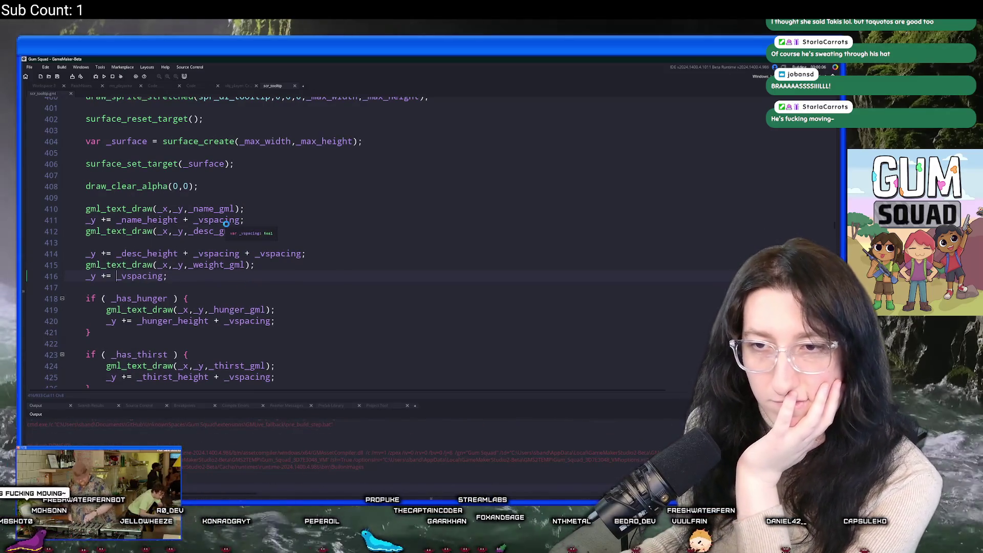
pyautogui.scroll(10, 226, 223)
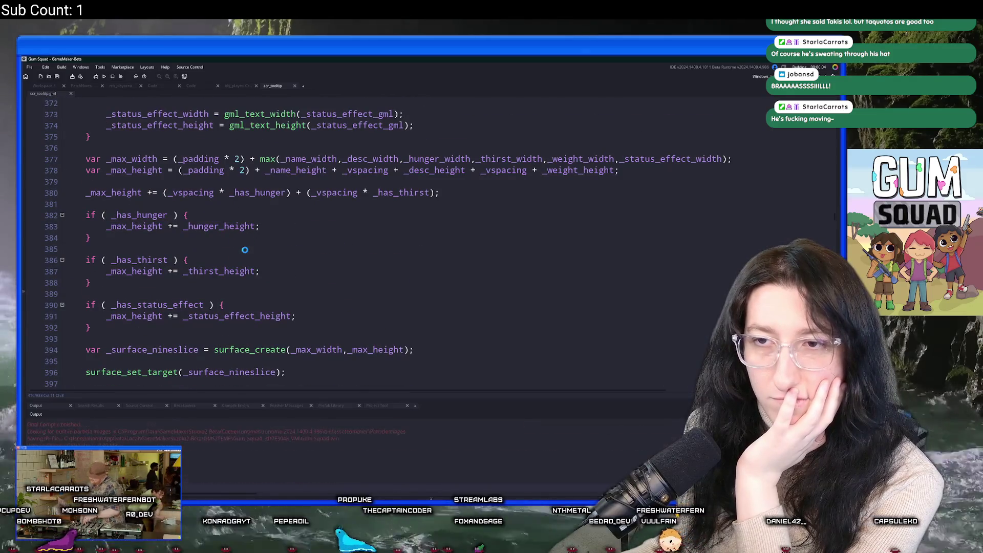
pyautogui.scroll(5, 240, 246)
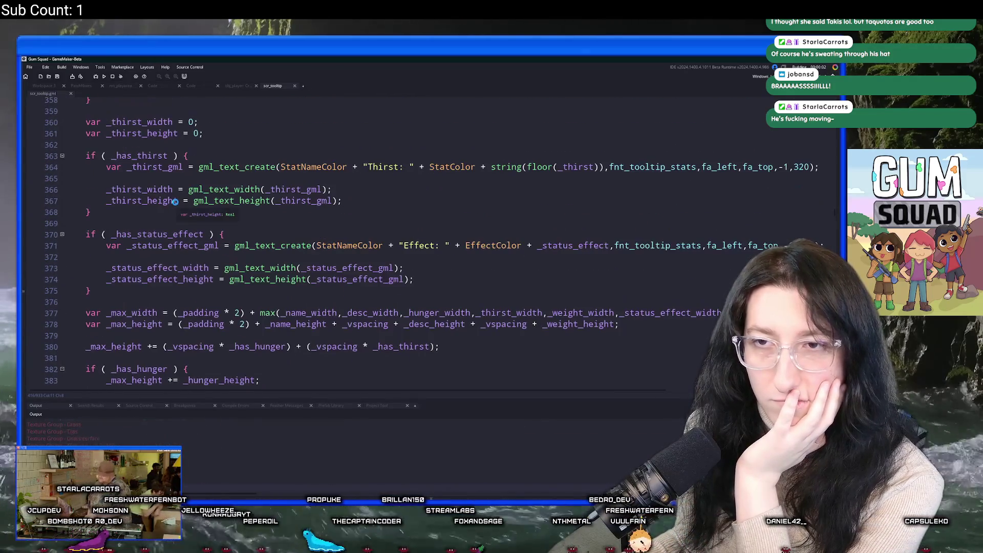
pyautogui.scroll(6, 174, 202)
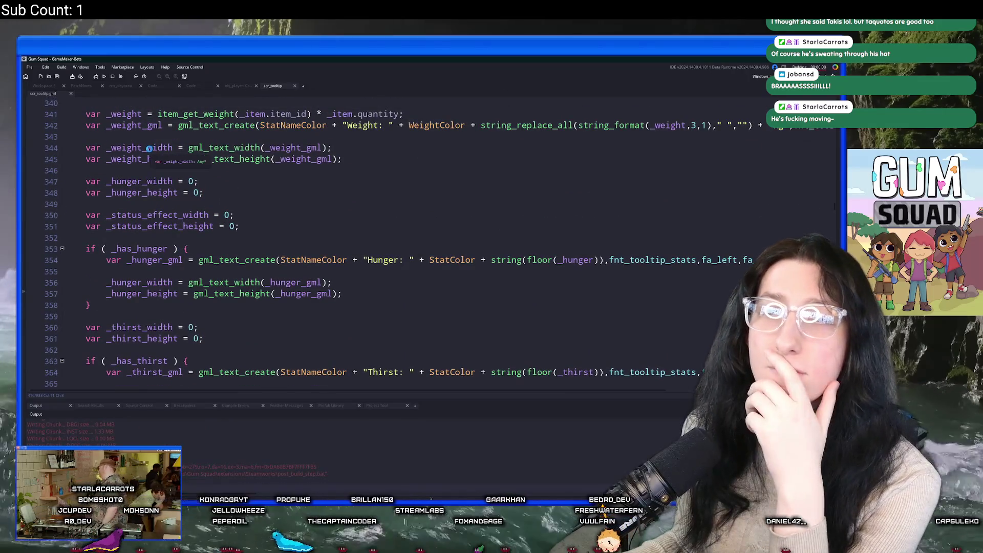
pyautogui.scroll(-5, 149, 149)
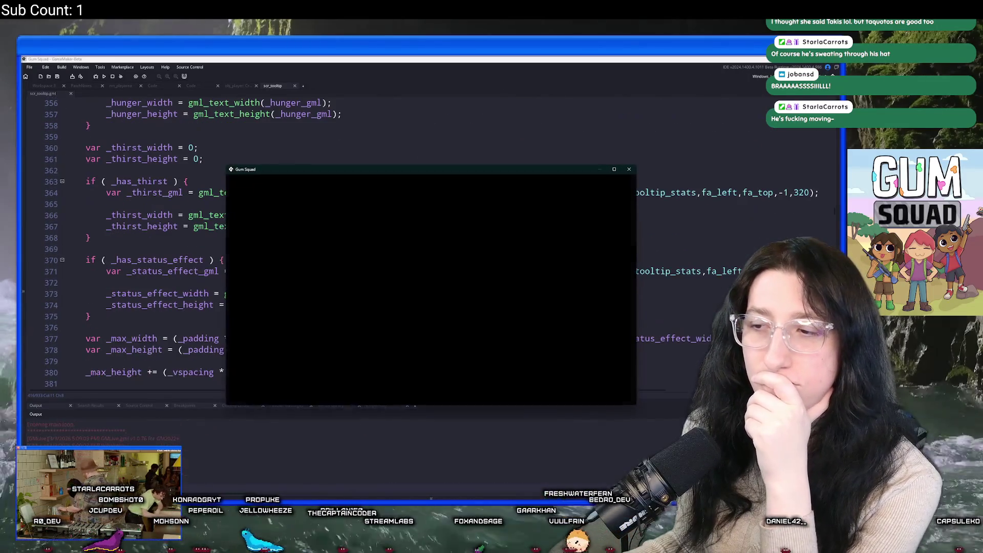
pyautogui.click(199, 216)
pyautogui.scroll(-1, 199, 220)
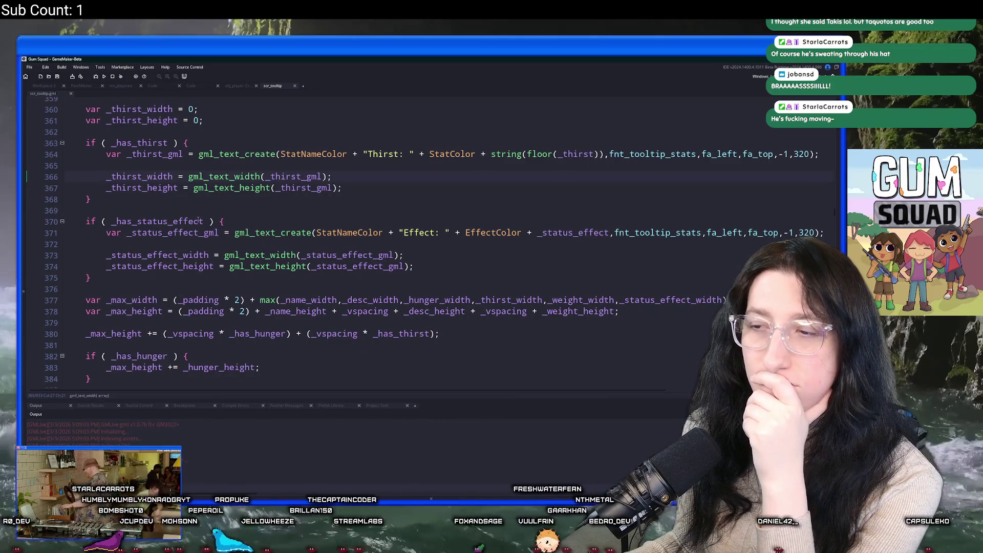
pyautogui.moveTo(313, 230)
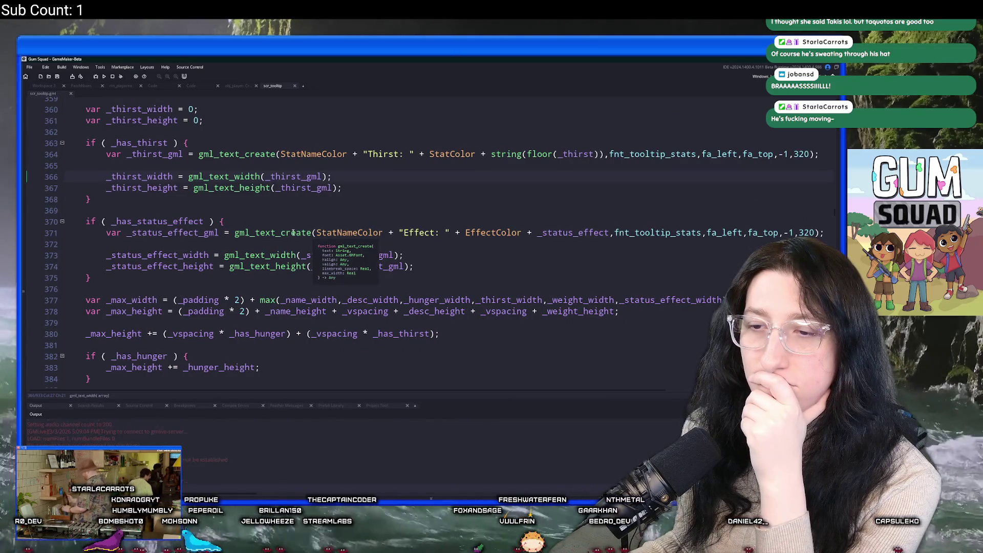
pyautogui.scroll(-5, 297, 233)
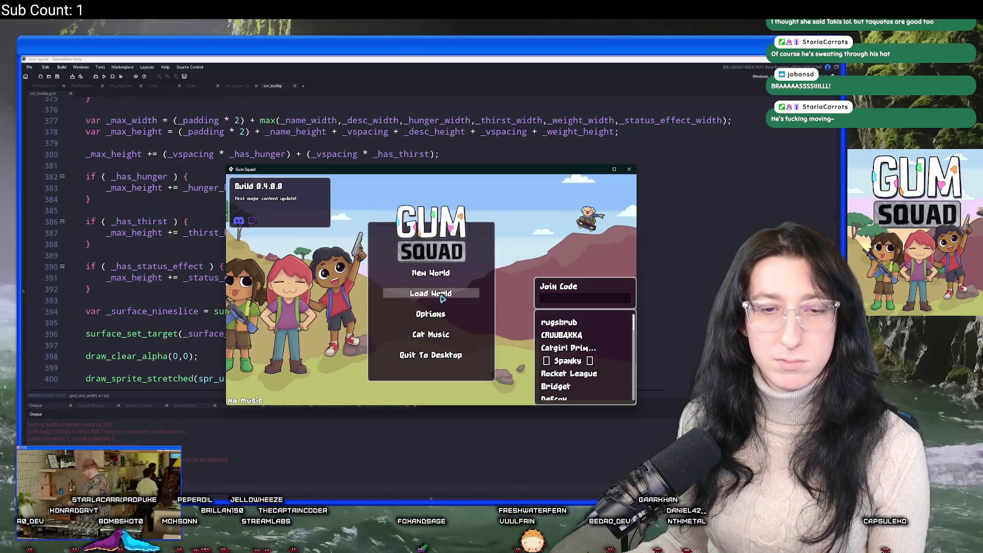
pyautogui.click(445, 293)
pyautogui.click(482, 251)
pyautogui.click(387, 264)
pyautogui.click(386, 266)
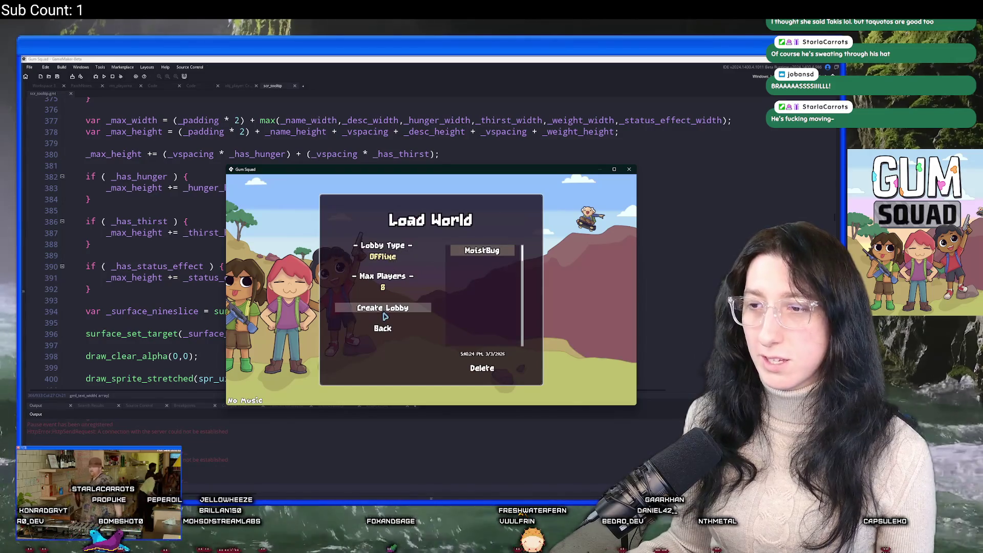
pyautogui.click(388, 308)
# Check the Thank You Letter tooltip in the inventory, then close the game.
pyautogui.click(435, 60)
pyautogui.scroll(10, 390, 205)
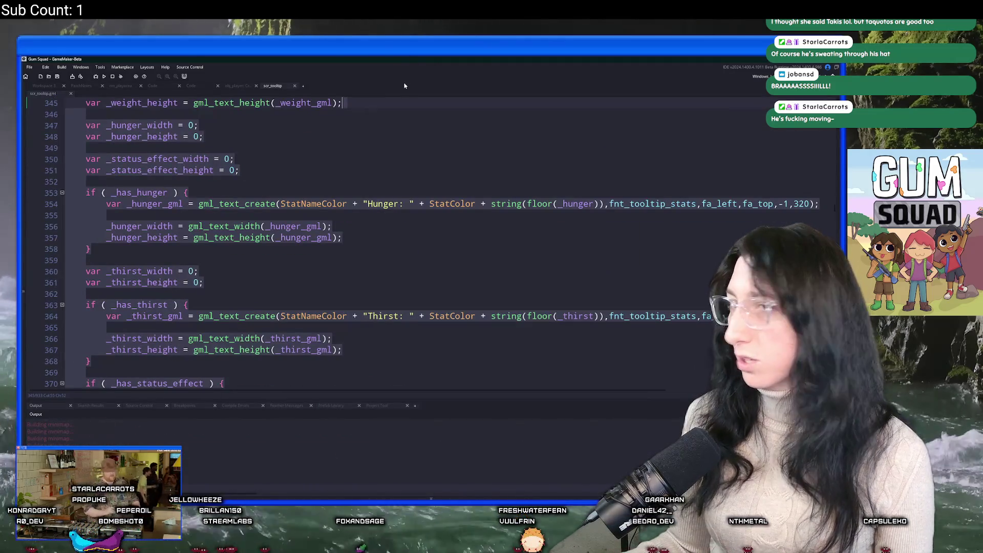
pyautogui.click(390, 200)
pyautogui.scroll(-2, 391, 199)
pyautogui.scroll(-15, 390, 200)
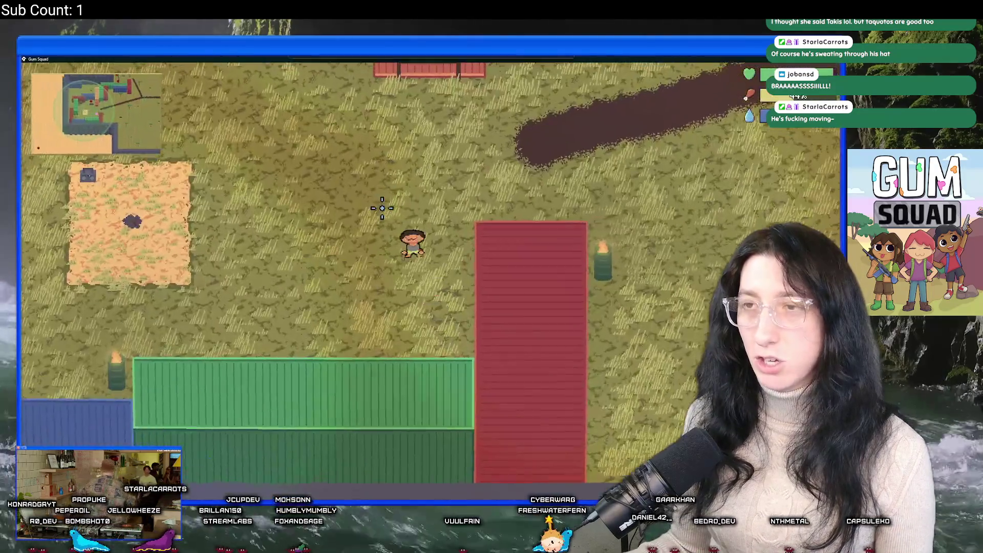
pyautogui.press('Tab')
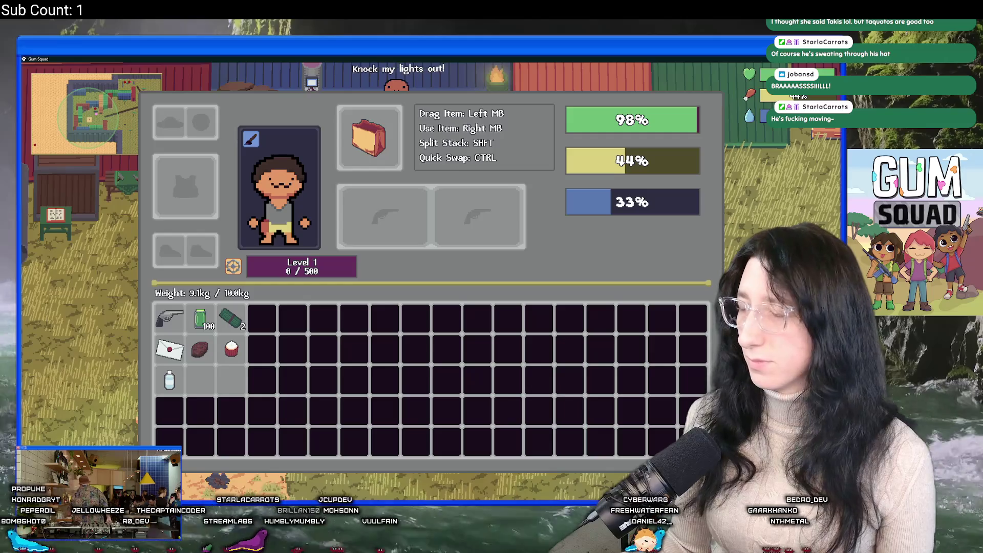
pyautogui.hotkey('alt', 'F4')
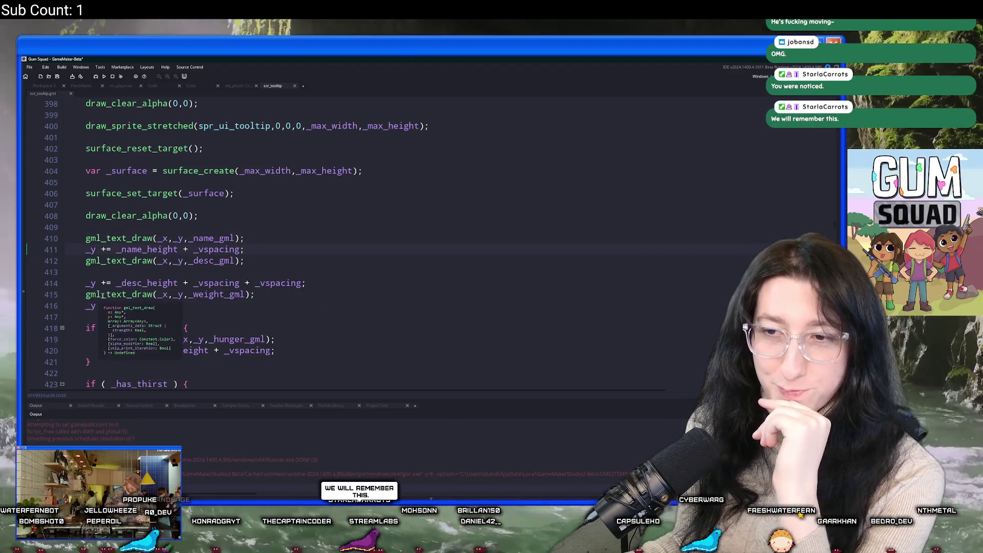
# Make line 416 advance _y by _weight_height plus _vspacing.
pyautogui.scroll(8, 149, 284)
pyautogui.scroll(-9, 175, 284)
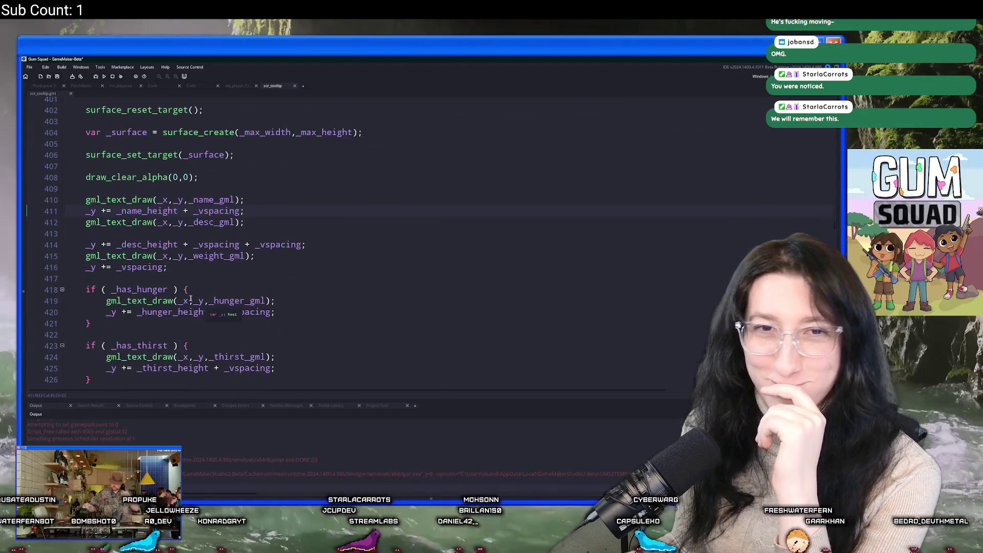
pyautogui.moveTo(150, 263)
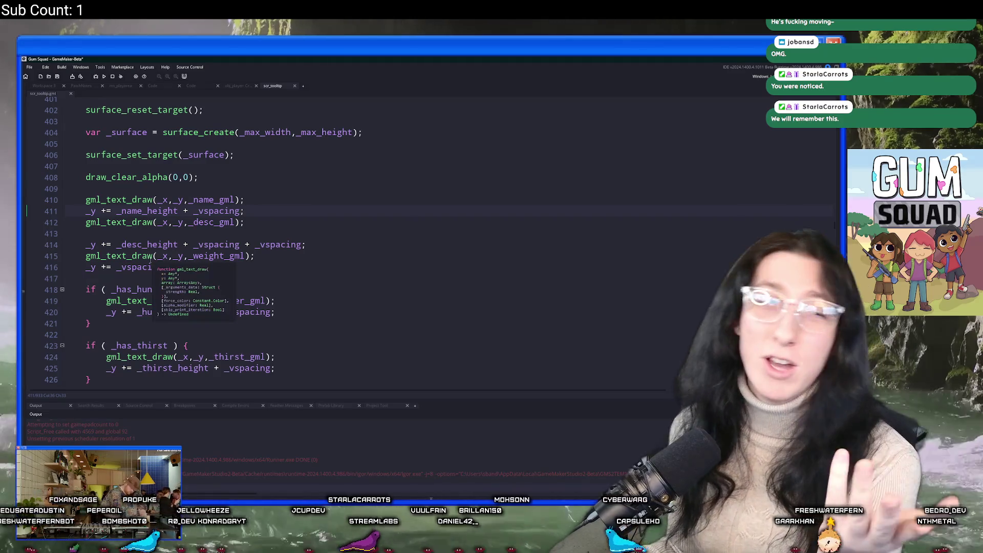
pyautogui.moveTo(85, 240)
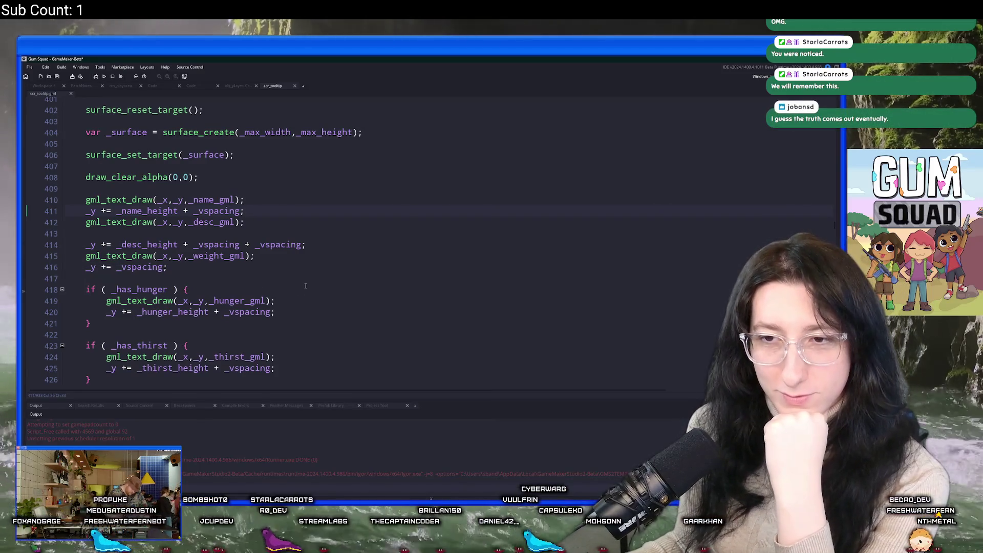
pyautogui.click(276, 292)
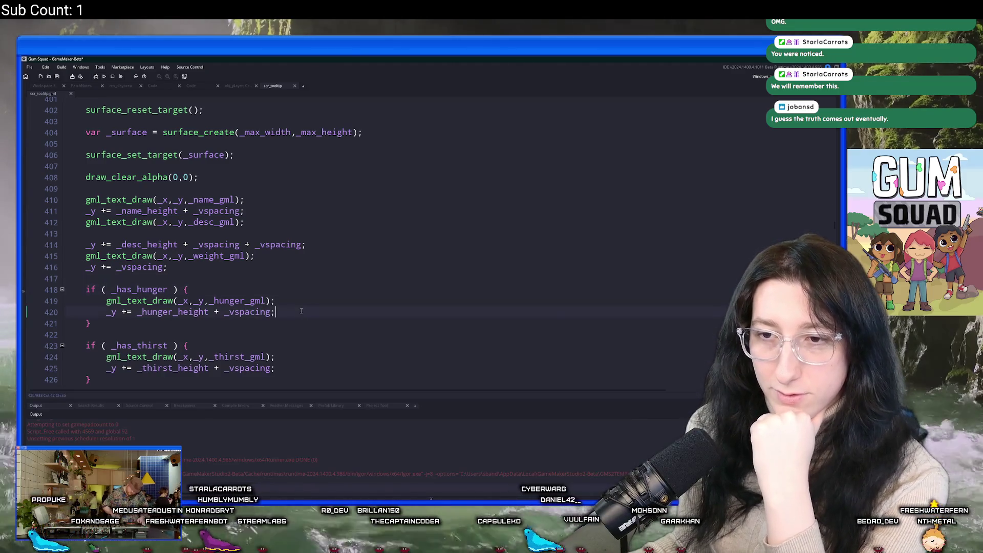
pyautogui.click(247, 256)
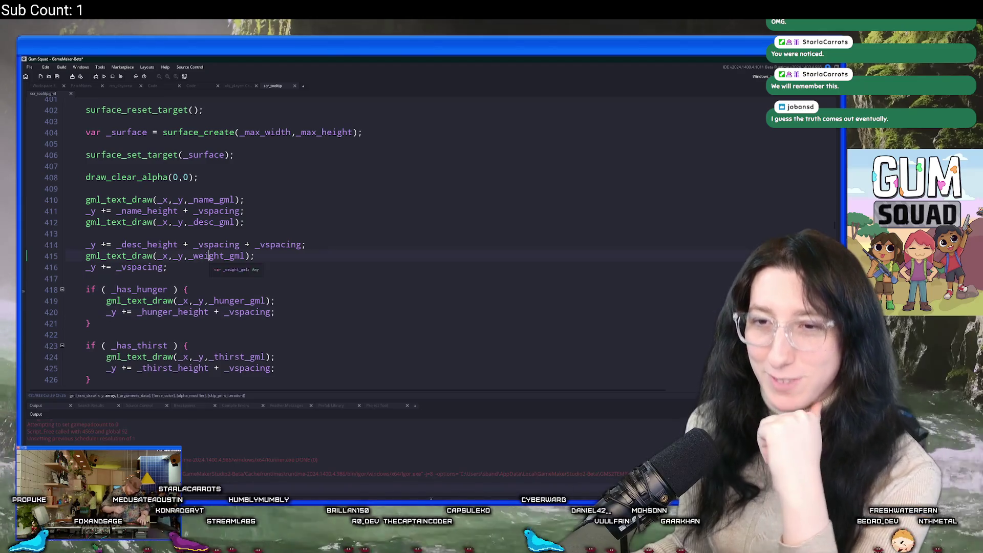
pyautogui.click(118, 267)
pyautogui.write('+= ')
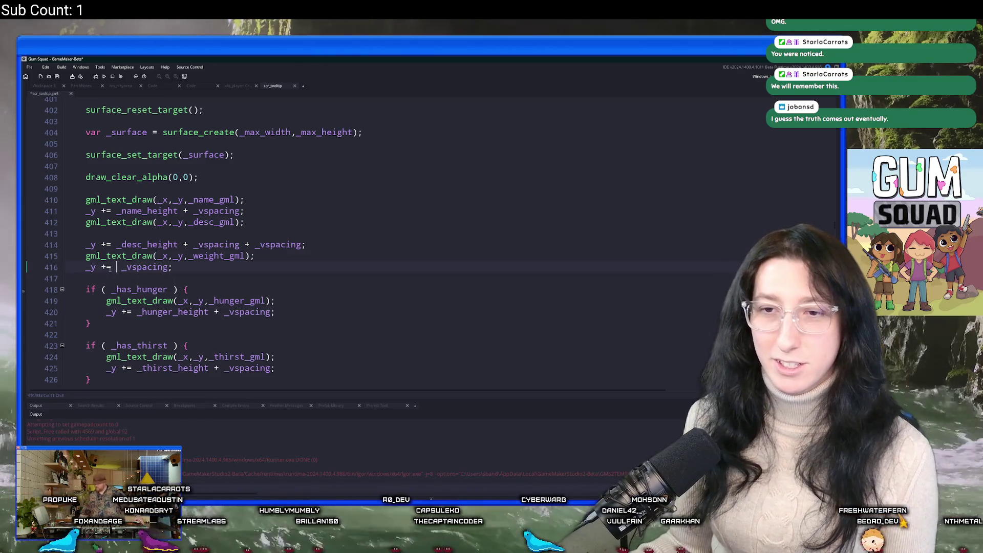
pyautogui.write('_weight_gml _')
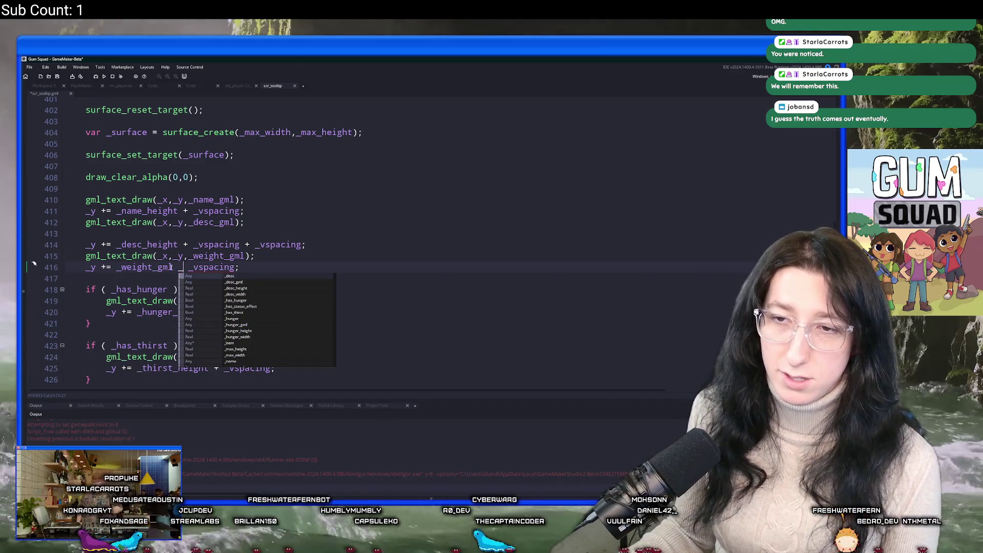
pyautogui.press('Escape')
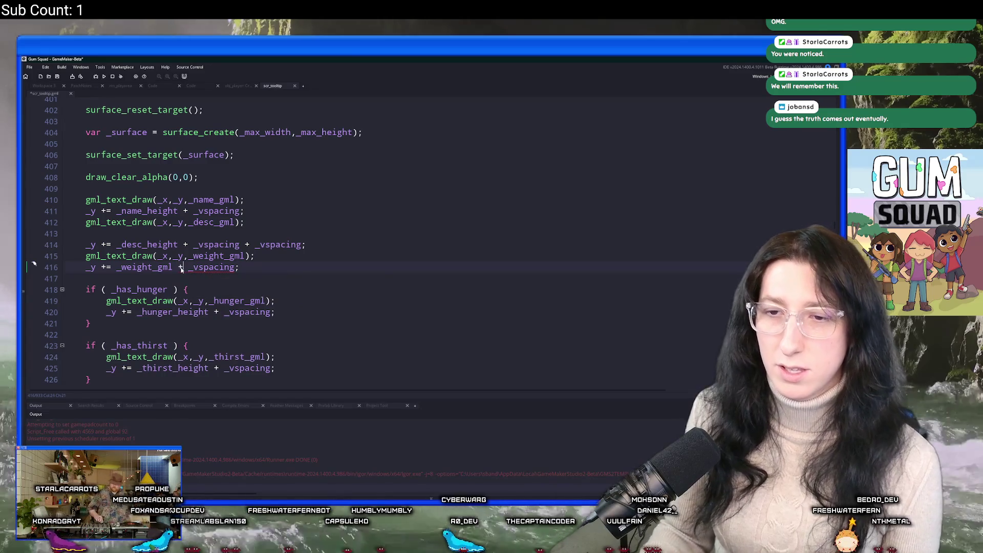
pyautogui.doubleClick(179, 268)
pyautogui.press('BackSpace')
pyautogui.press('BackSpace')
pyautogui.press('BackSpace')
pyautogui.write('height')
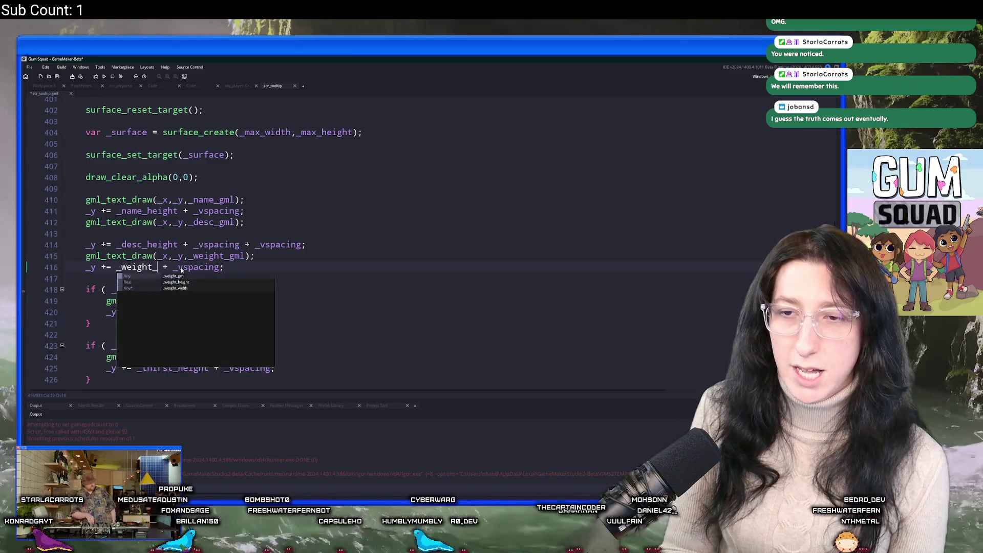
# Run the game with F5 to test the weight line spacing.
pyautogui.press('Down')
pyautogui.scroll(-2, 215, 246)
pyautogui.press('F5')
pyautogui.scroll(-1, 247, 261)
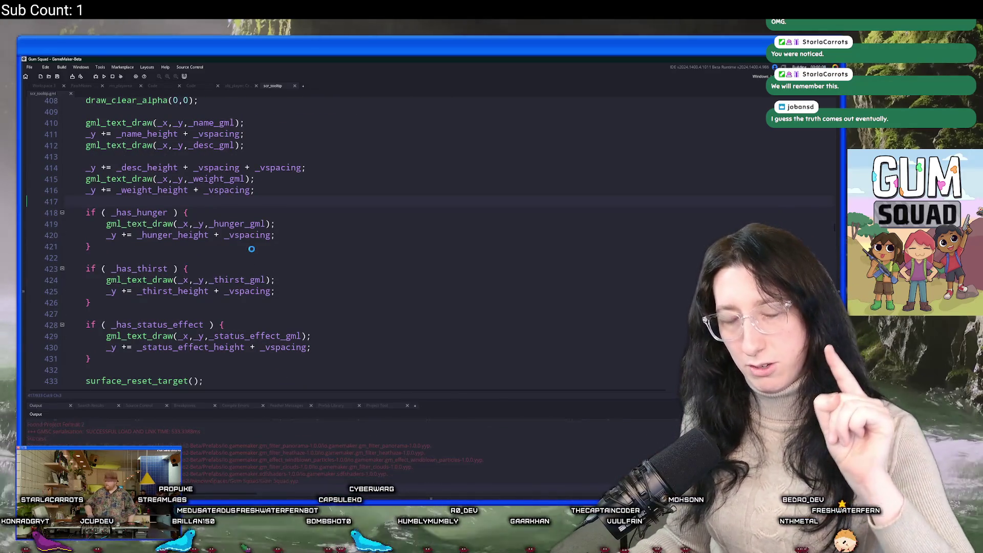
pyautogui.scroll(-2, 250, 246)
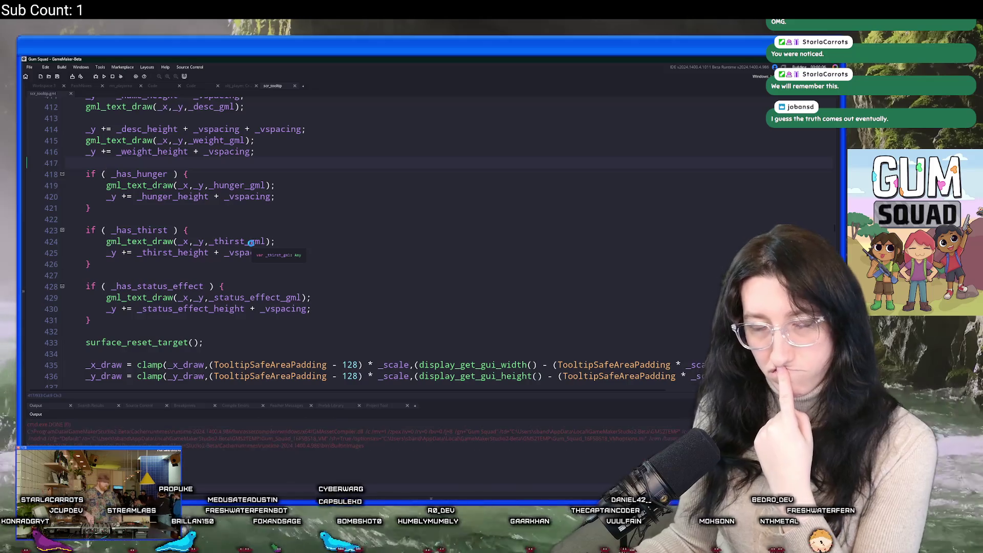
pyautogui.scroll(-4, 251, 243)
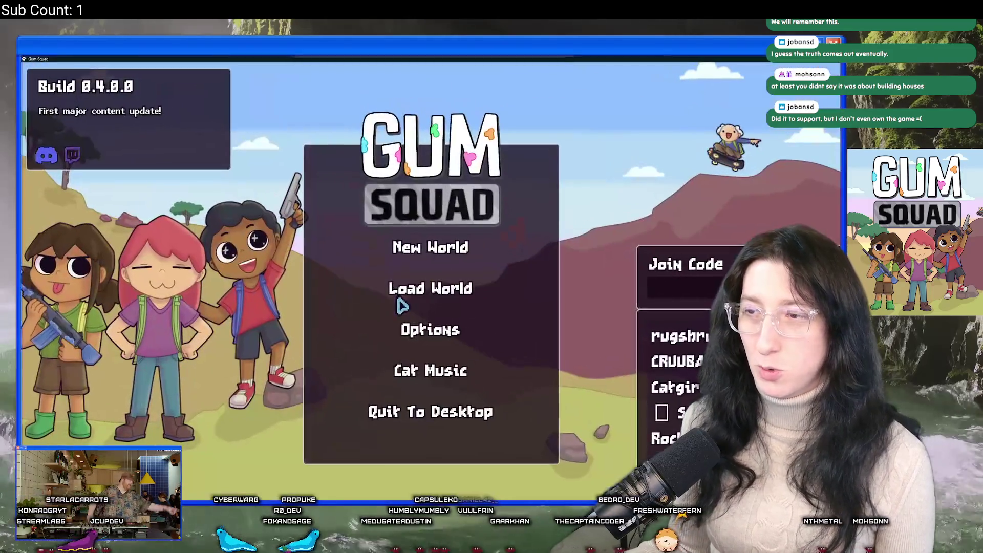
# Load the MoistBug saved world in an Offline lobby in the test build.
pyautogui.click(402, 302)
pyautogui.click(524, 212)
pyautogui.click(342, 231)
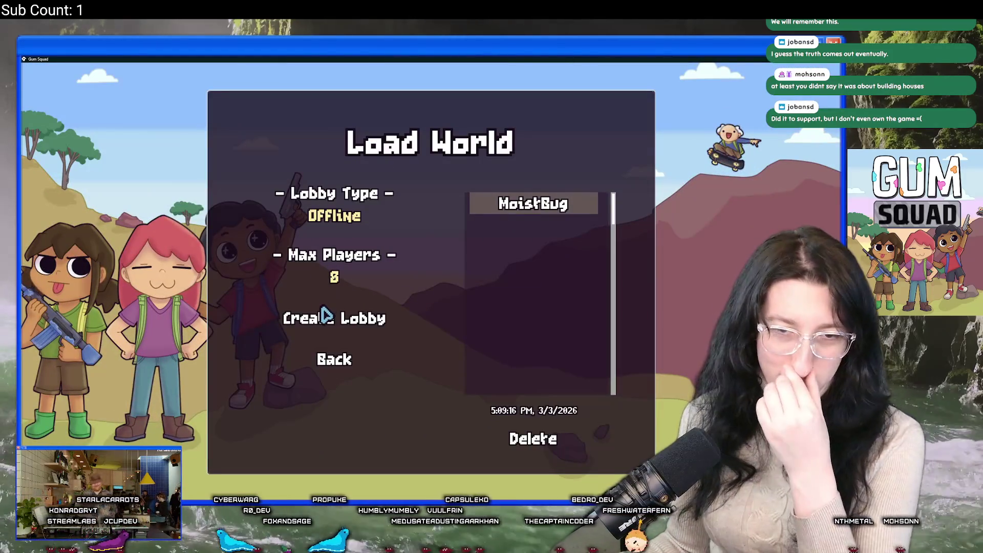
pyautogui.click(325, 318)
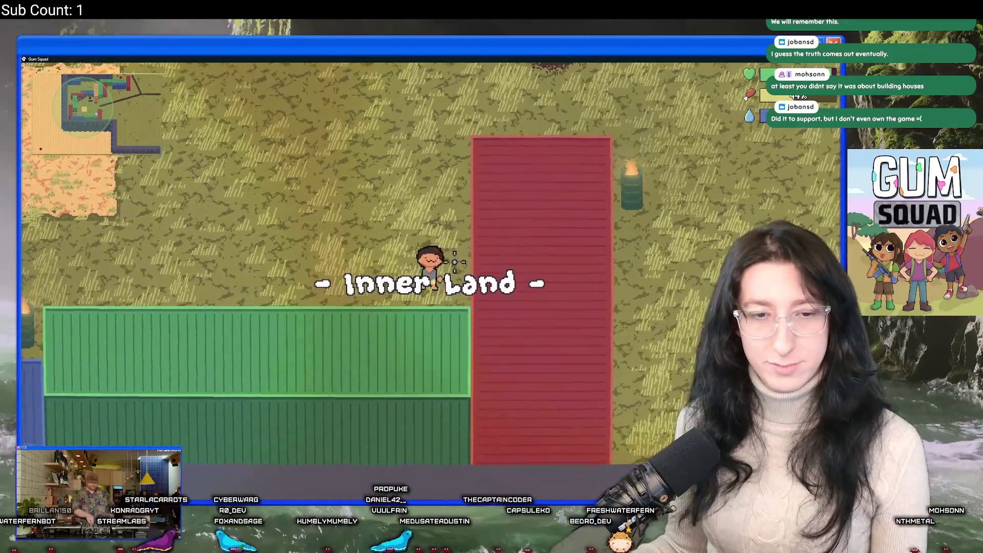
# Check the inventory tooltips, eat an asparagus, drink the water bottle, then quit the game.
pyautogui.press('Tab')
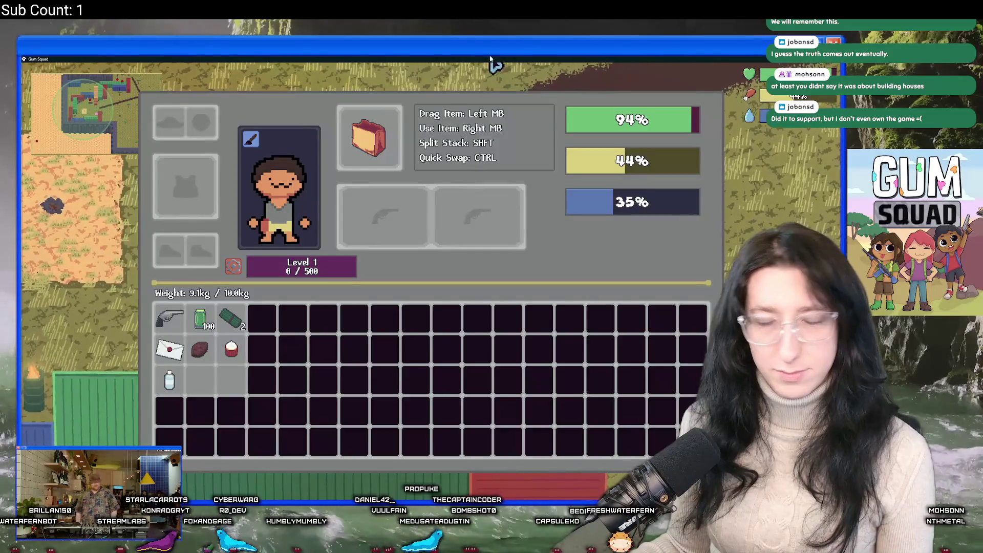
pyautogui.moveTo(236, 331)
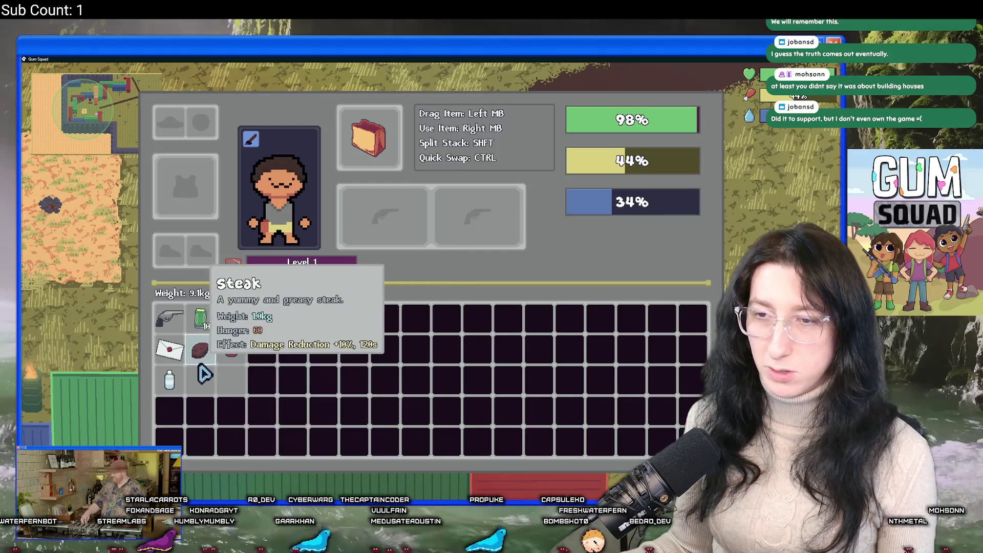
pyautogui.moveTo(180, 380)
pyautogui.rightClick(230, 342)
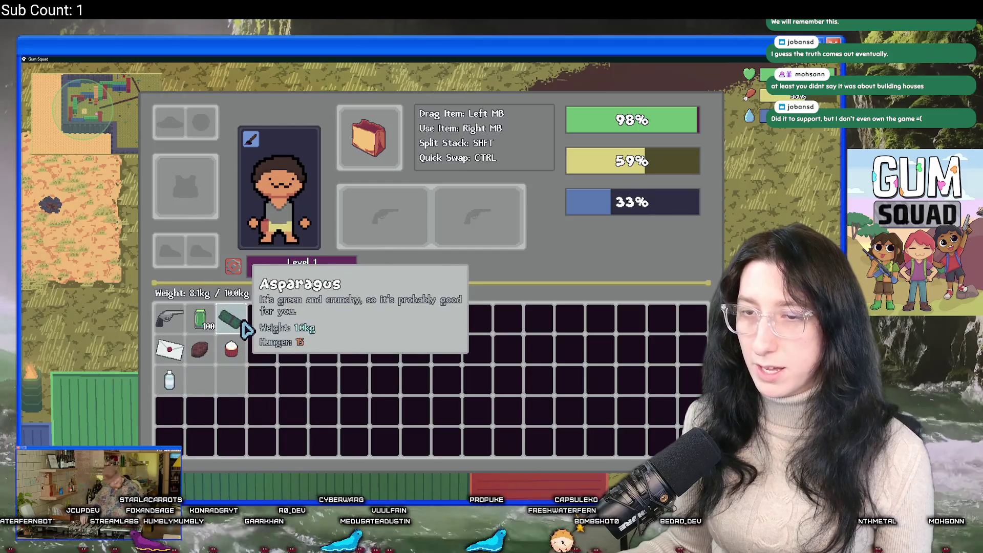
pyautogui.rightClick(180, 388)
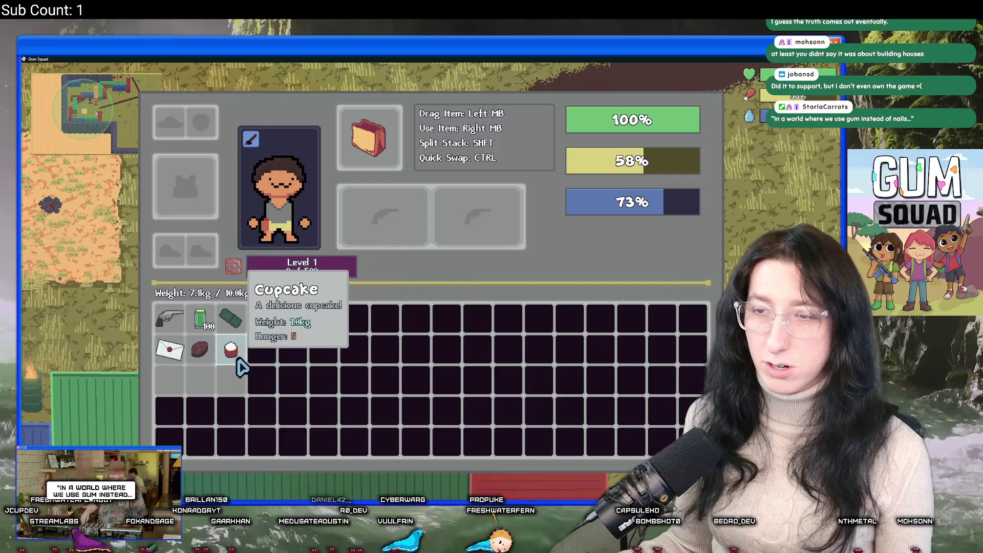
pyautogui.press('Tab')
pyautogui.press('Escape')
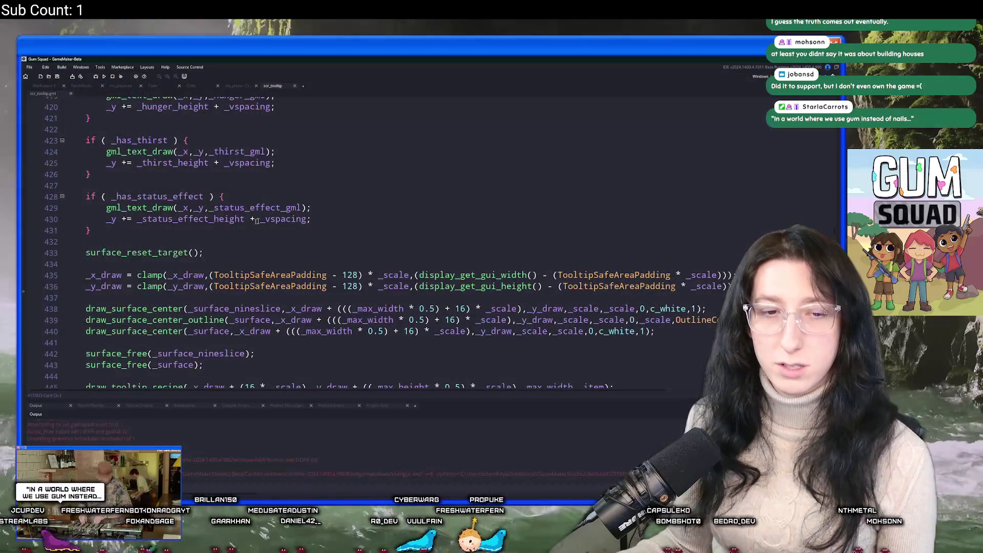
# Open the ToDo notes file, then open the PatchNotes file via asset search.
pyautogui.hotkey('ctrl', 't')
pyautogui.write('todo')
pyautogui.press('Return')
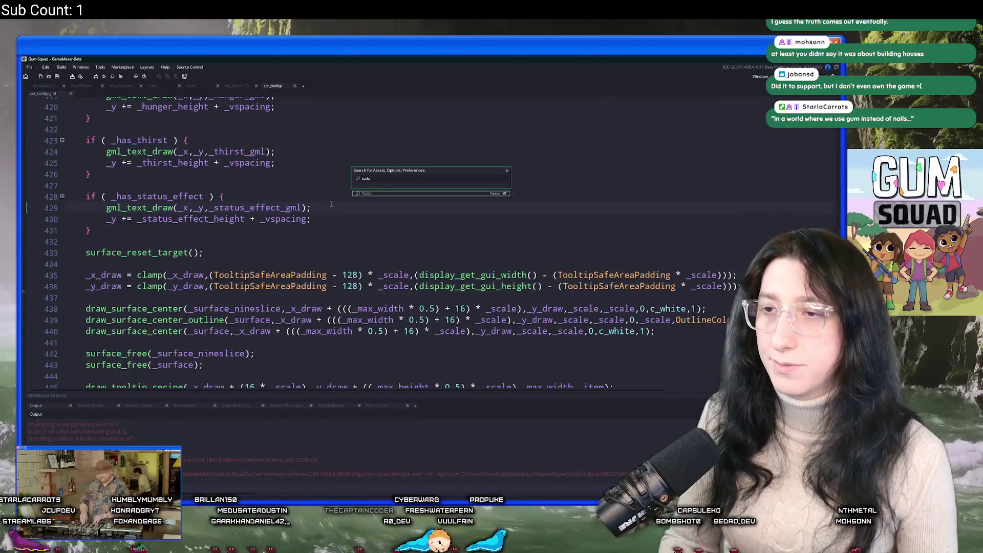
pyautogui.scroll(-2, 331, 207)
pyautogui.click(319, 225)
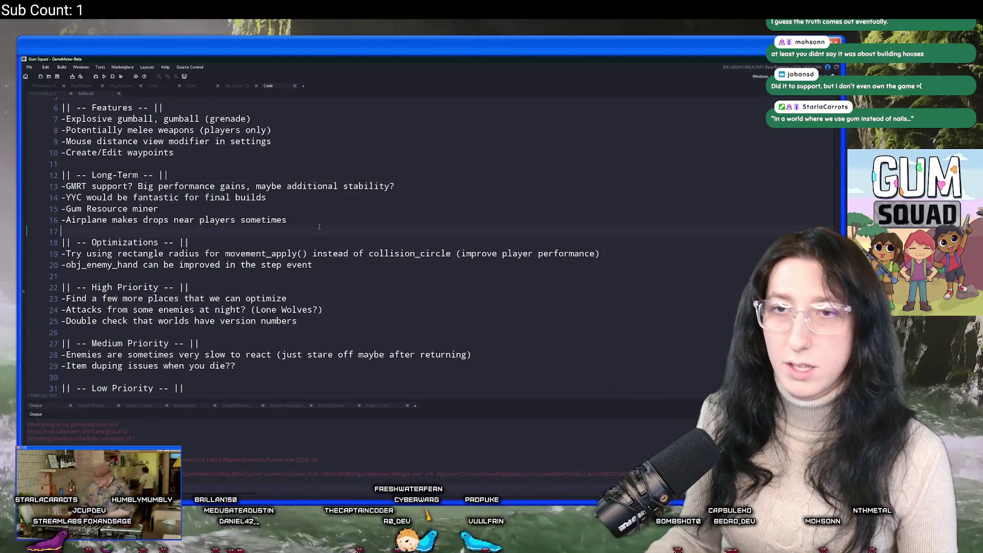
pyautogui.hotkey('ctrl', 't')
pyautogui.write('patch')
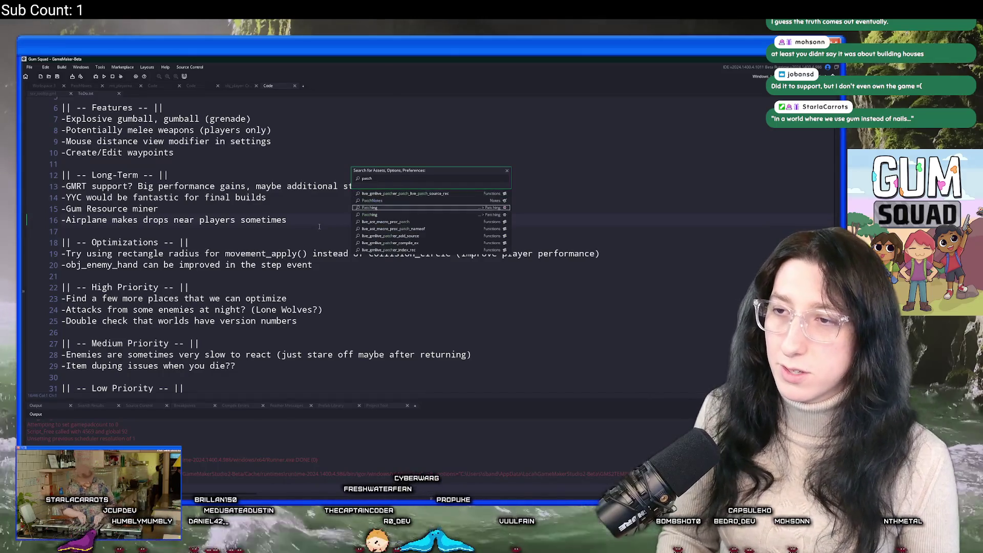
pyautogui.press('Return')
# Add the patch note '-Fixed tooltip rendering for generic items'.
pyautogui.click(346, 249)
pyautogui.press('Return')
pyautogui.write('-Fixed tooltip renderk')
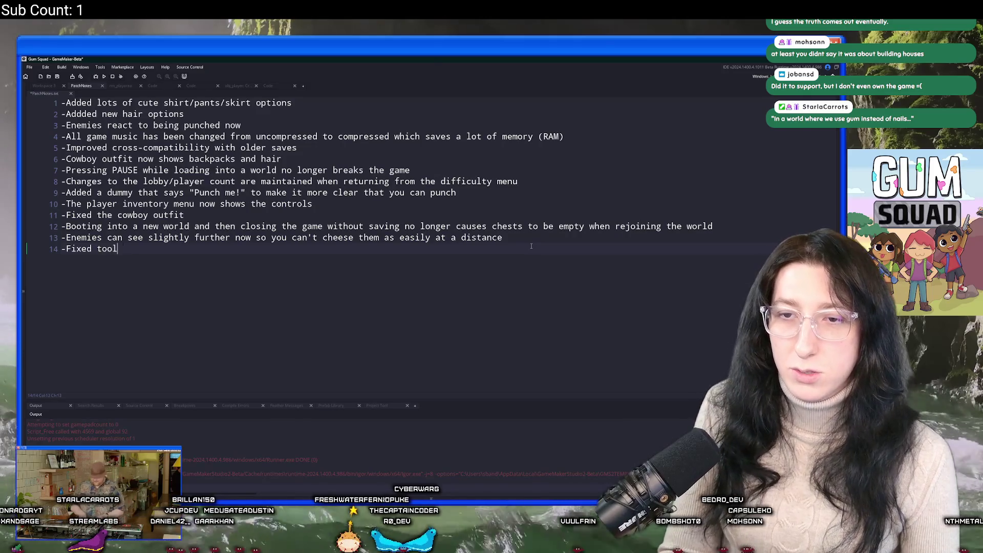
pyautogui.press('BackSpace')
pyautogui.write('ing for ')
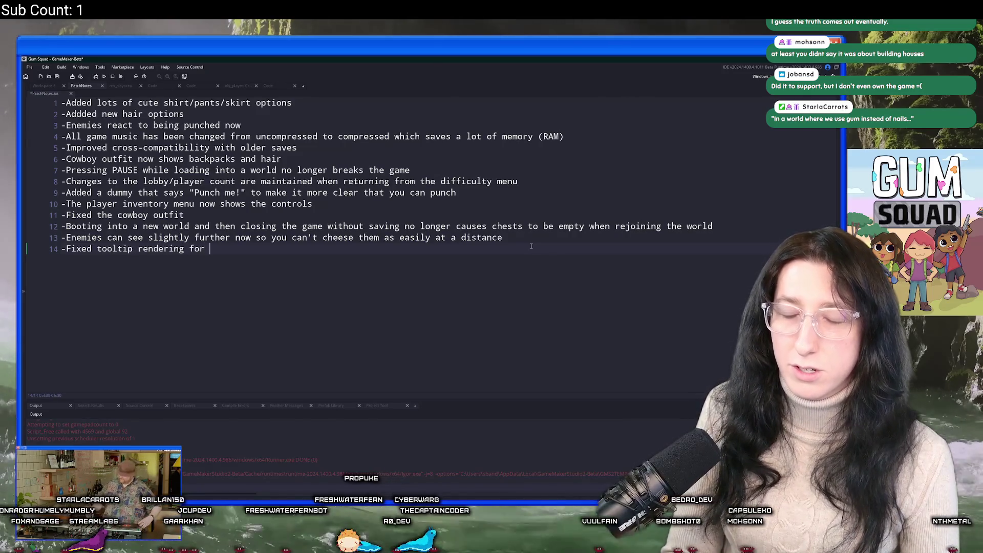
pyautogui.write('generic items')
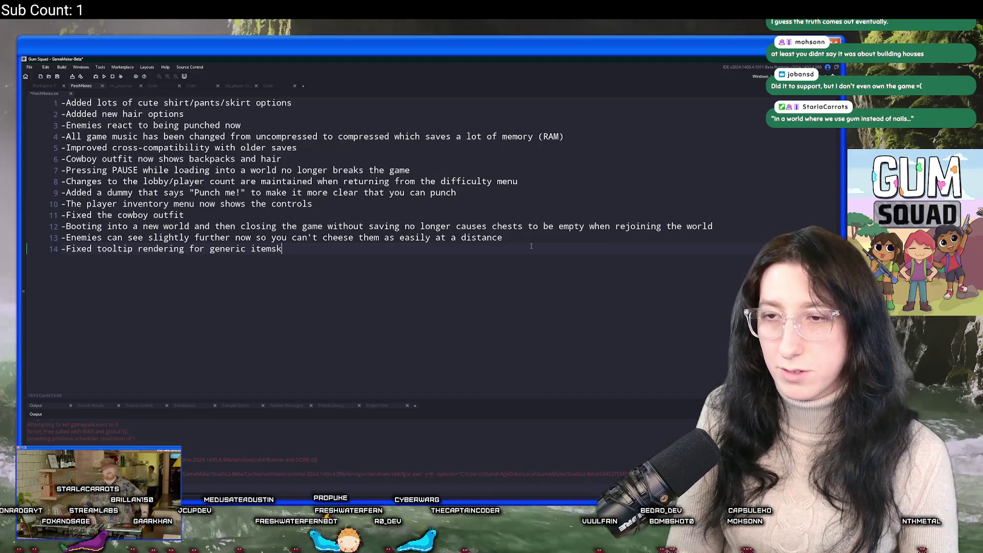
pyautogui.press('Return')
pyautogui.press('BackSpace')
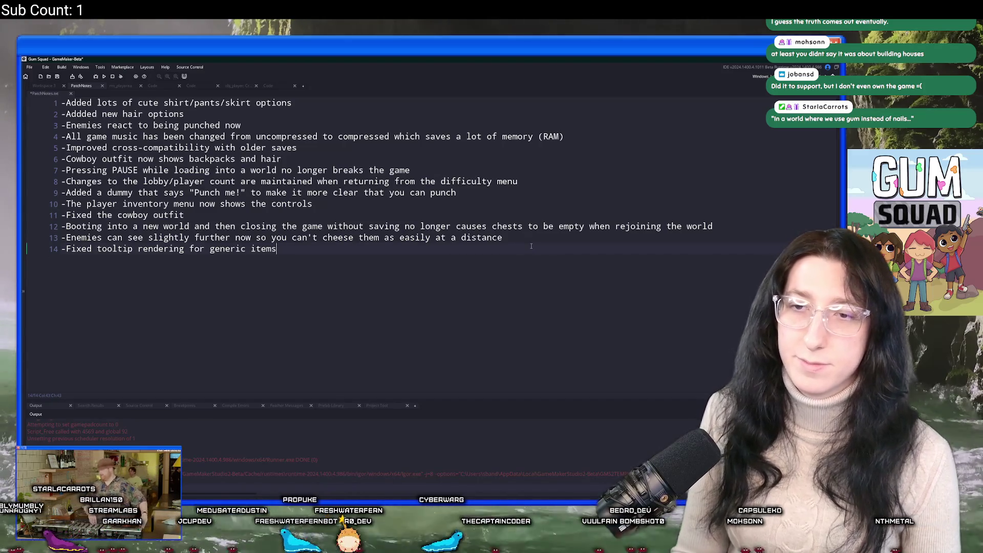
# Add the patch note '-Added new food items' and start a new file in Aseprite.
pyautogui.press('Return')
pyautogui.write('-')
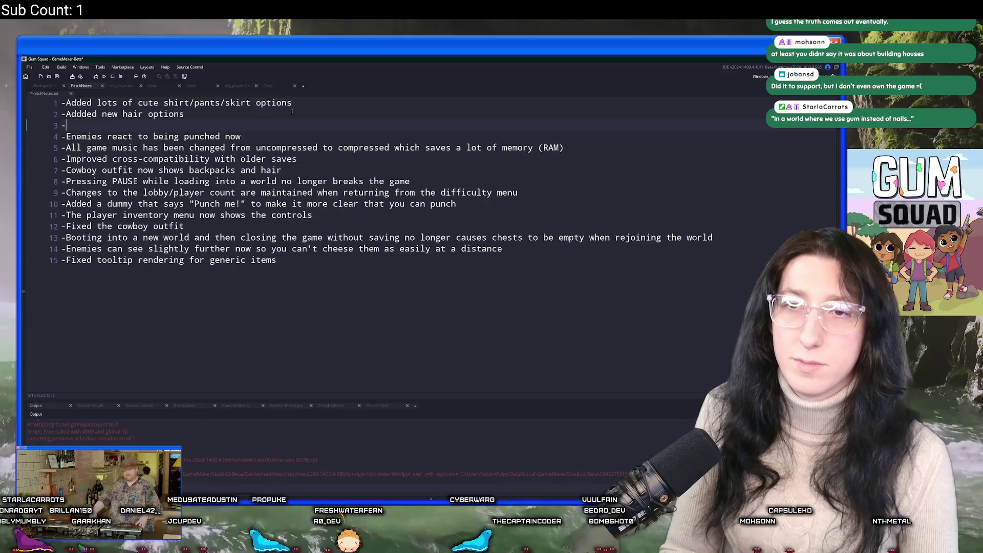
pyautogui.write('Added new foodk')
pyautogui.press('BackSpace')
pyautogui.write('items')
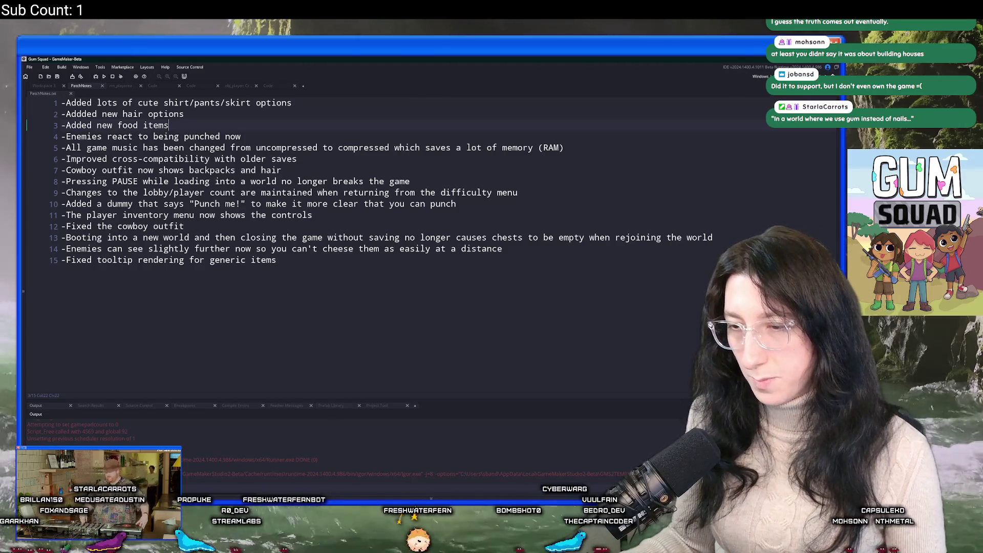
pyautogui.hotkey('alt', 'Tab')
pyautogui.click(55, 88)
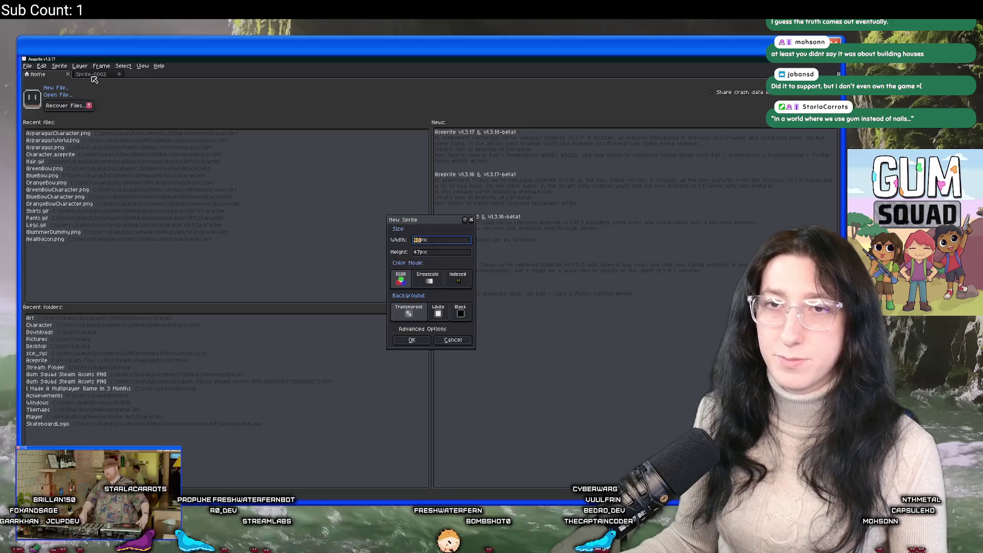
# Create a blank 16-pixel square sprite in Aseprite and return to GameMaker's patch notes.
pyautogui.press('Return')
pyautogui.click(46, 77)
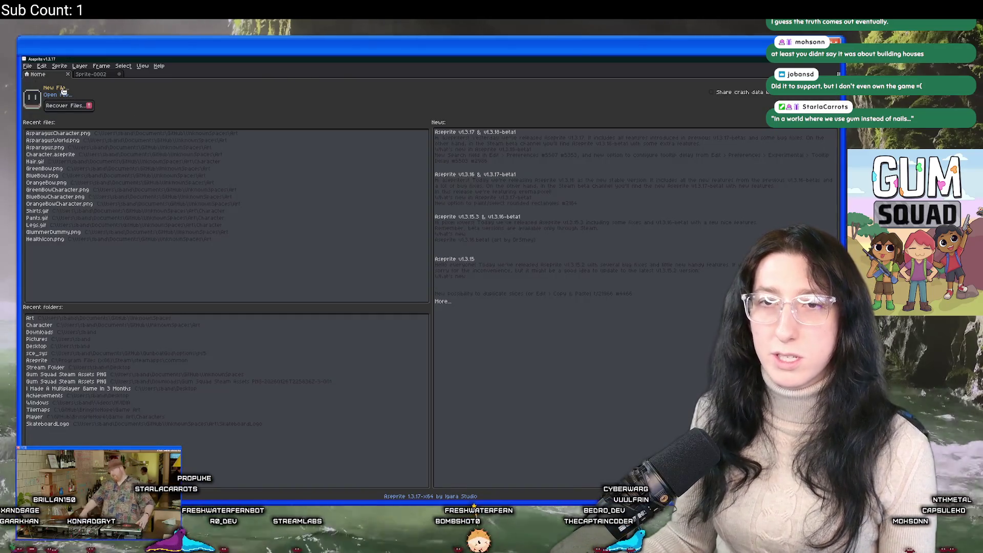
pyautogui.click(63, 90)
pyautogui.press('Tab')
pyautogui.write('16')
pyautogui.press('Return')
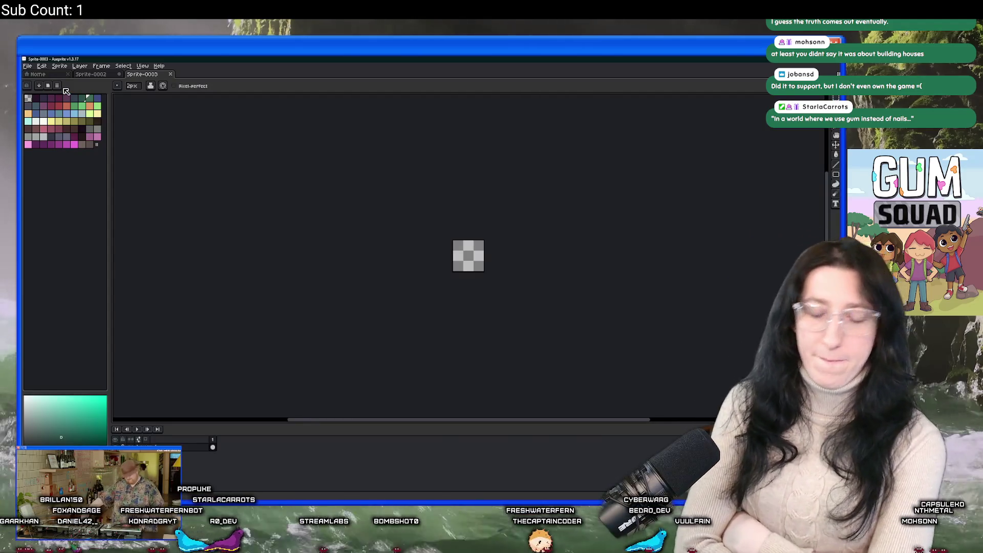
pyautogui.hotkey('alt', 'Tab')
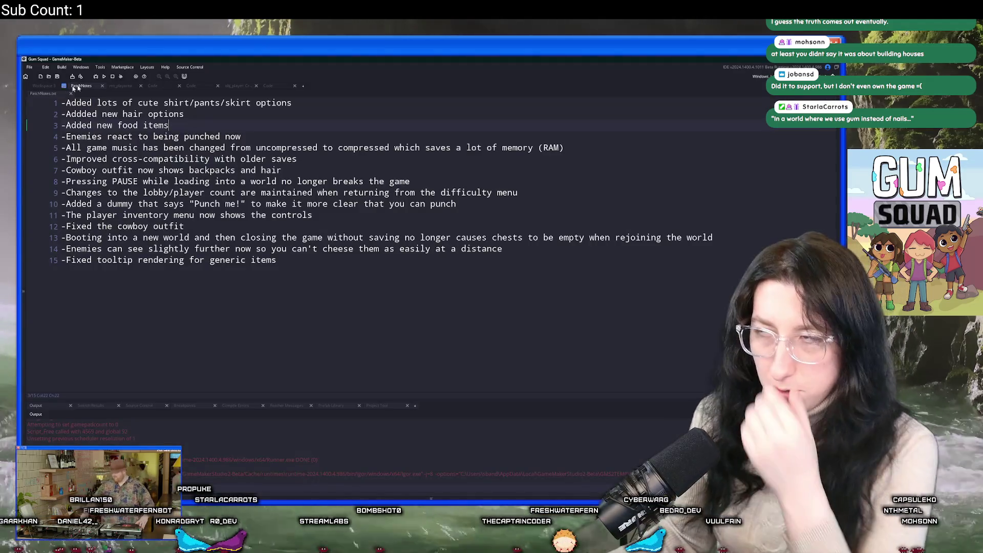
# Open spr_item_asparagus_world and spr_item_asparagus for reference, then return to Aseprite.
pyautogui.hotkey('ctrl', 'alt', 'a')
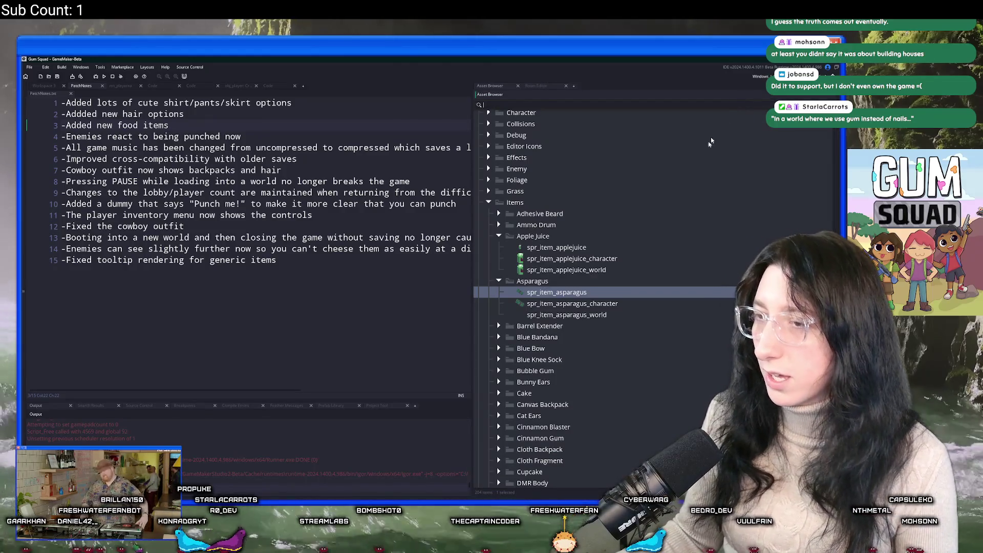
pyautogui.doubleClick(584, 315)
pyautogui.click(583, 293)
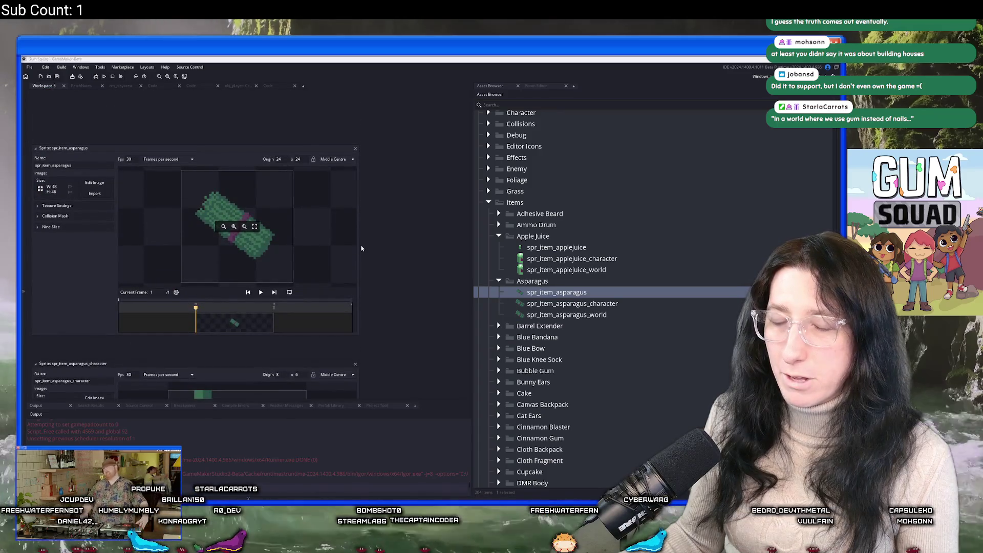
pyautogui.hotkey('alt', 'Tab')
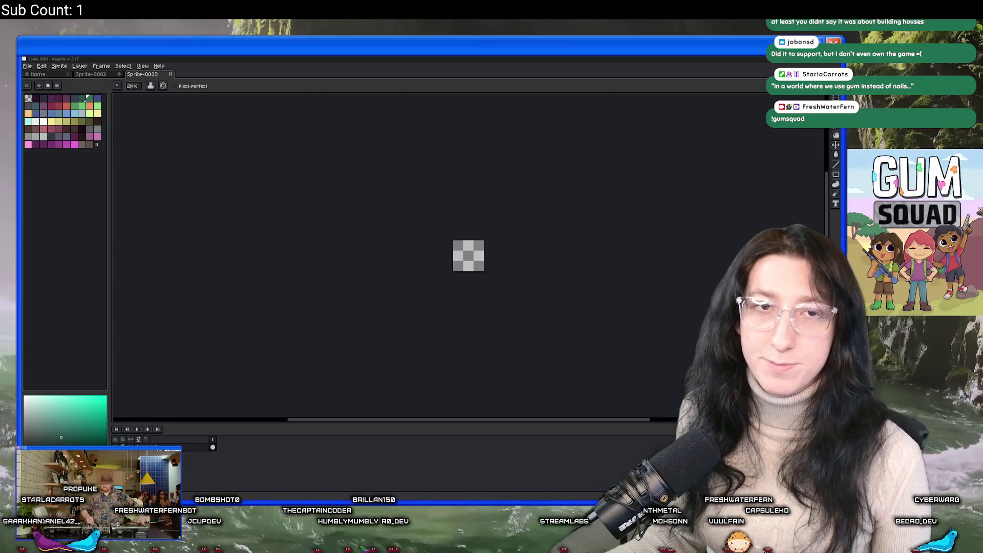
# Zoom in on the blank Sprite-0003 canvas and center it in the view.
pyautogui.click(457, 232)
pyautogui.scroll(3, 458, 213)
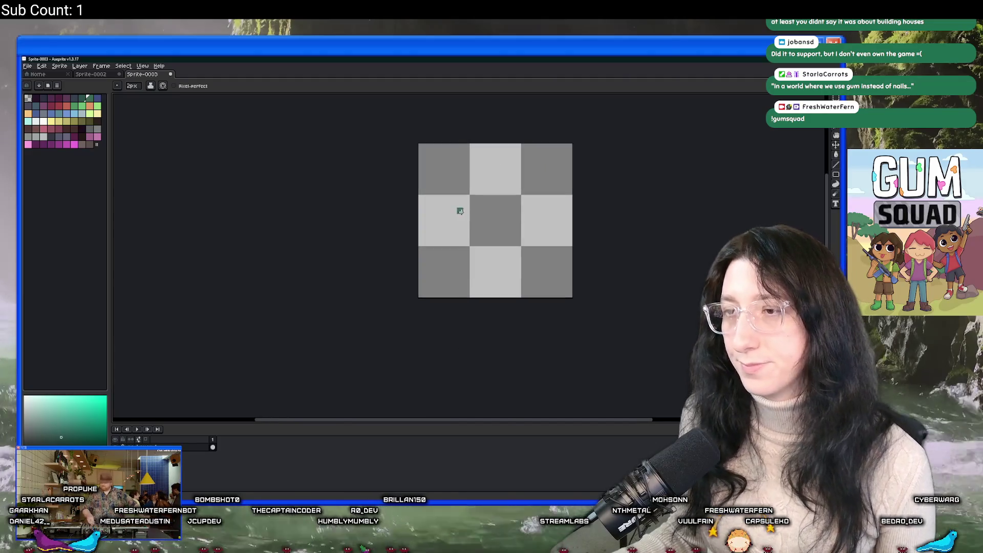
pyautogui.scroll(1, 387, 192)
pyautogui.moveTo(390, 186); pyautogui.dragTo(325, 206)
pyautogui.moveTo(365, 239); pyautogui.dragTo(363, 220)
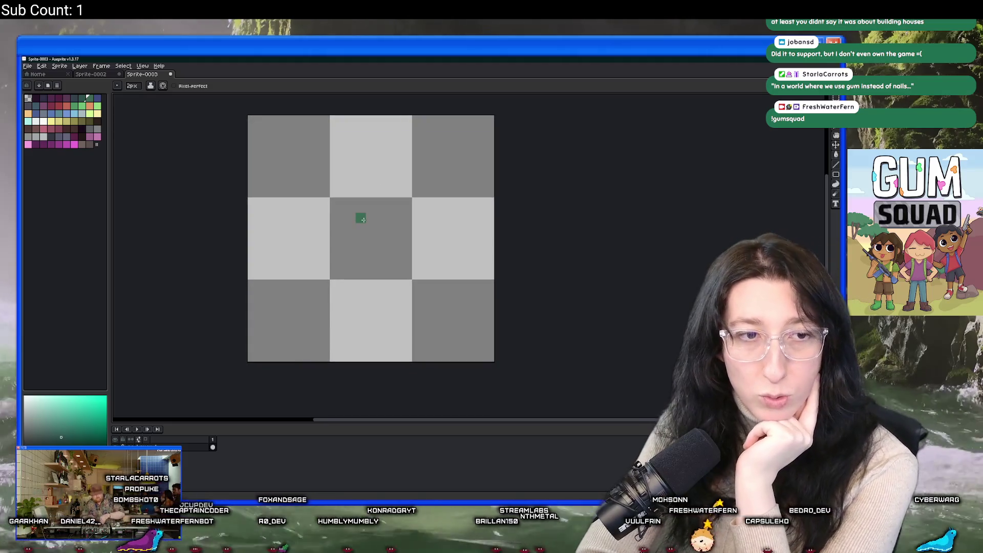
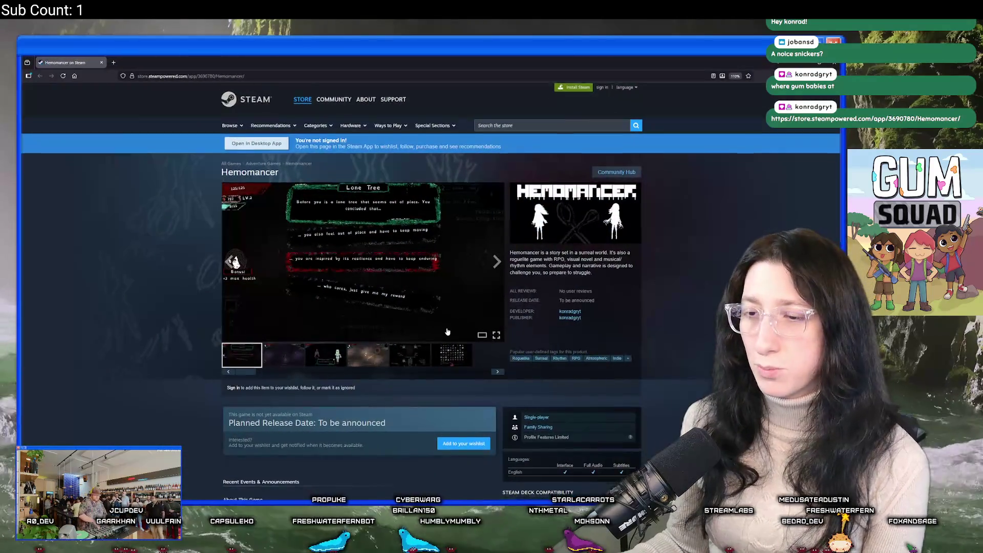
# Copy the Hemomancer store page URL and load it in the other browser window.
pyautogui.scroll(-3, 359, 137)
pyautogui.scroll(3, 359, 137)
pyautogui.click(256, 76)
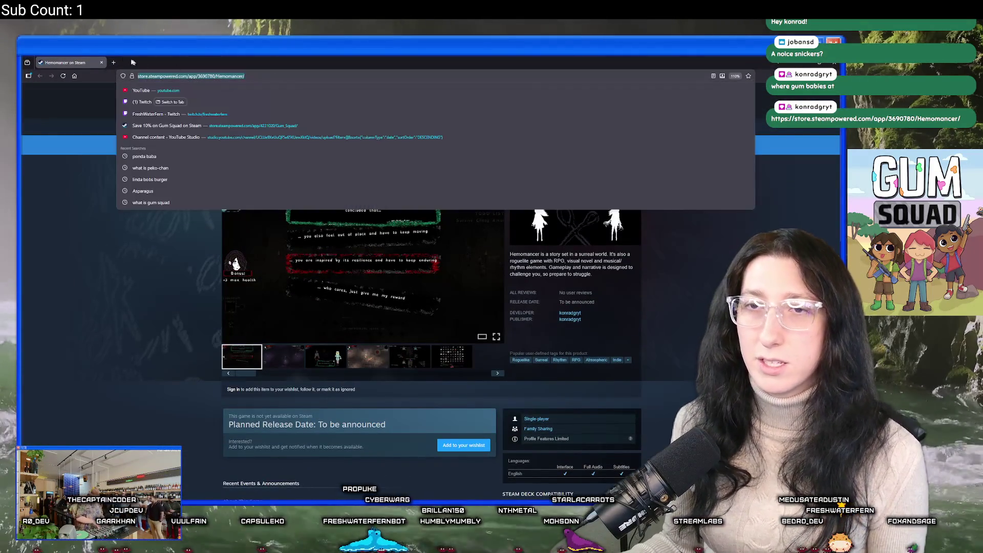
pyautogui.hotkey('alt', 'Tab')
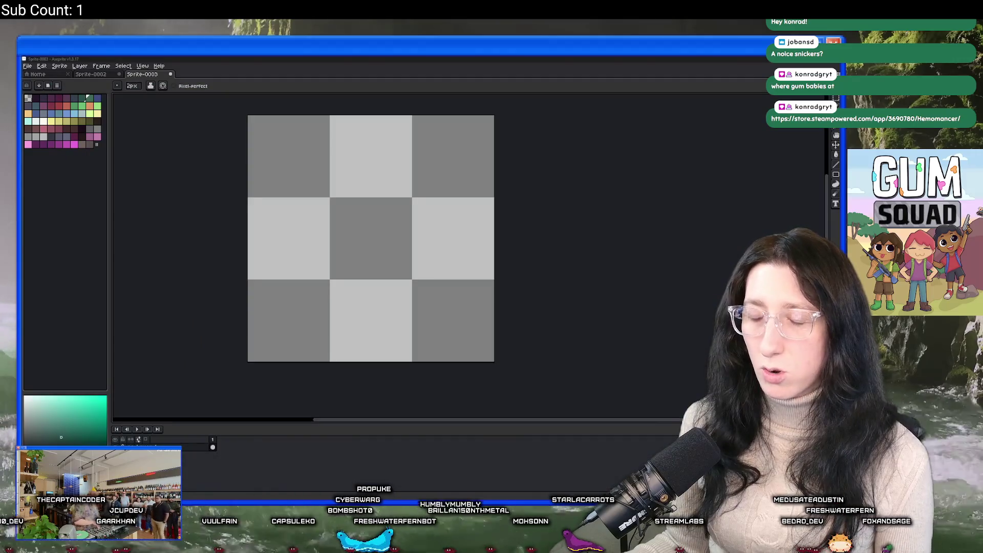
pyautogui.hotkey('alt', 'Tab')
pyautogui.click(405, 73)
pyautogui.write('https://store.steampowered.com/app/3690780/Hemomancer/')
pyautogui.press('Return')
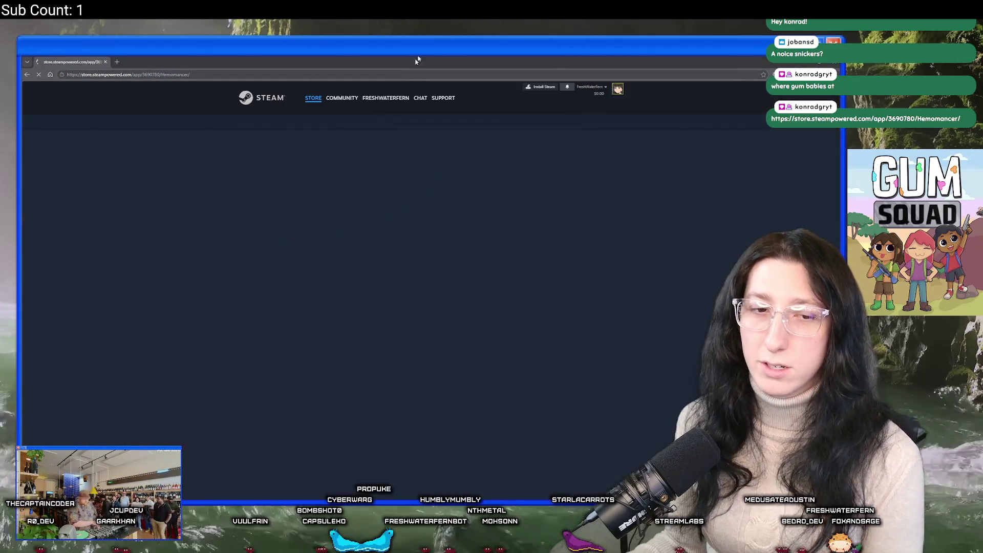
# Enlarge the Hemomancer screenshots and step through all of them to the last one.
pyautogui.scroll(-1, 307, 250)
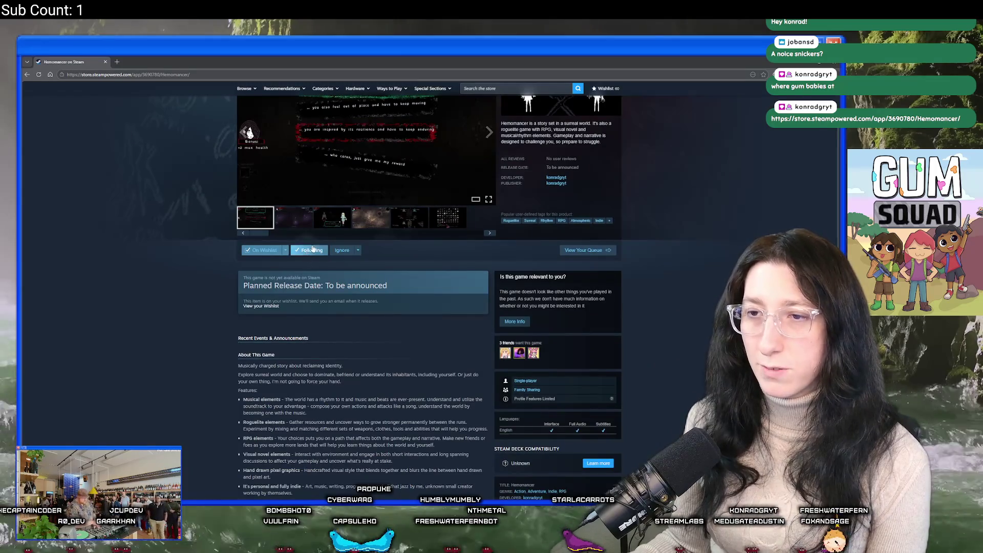
pyautogui.scroll(3, 307, 250)
pyautogui.click(347, 244)
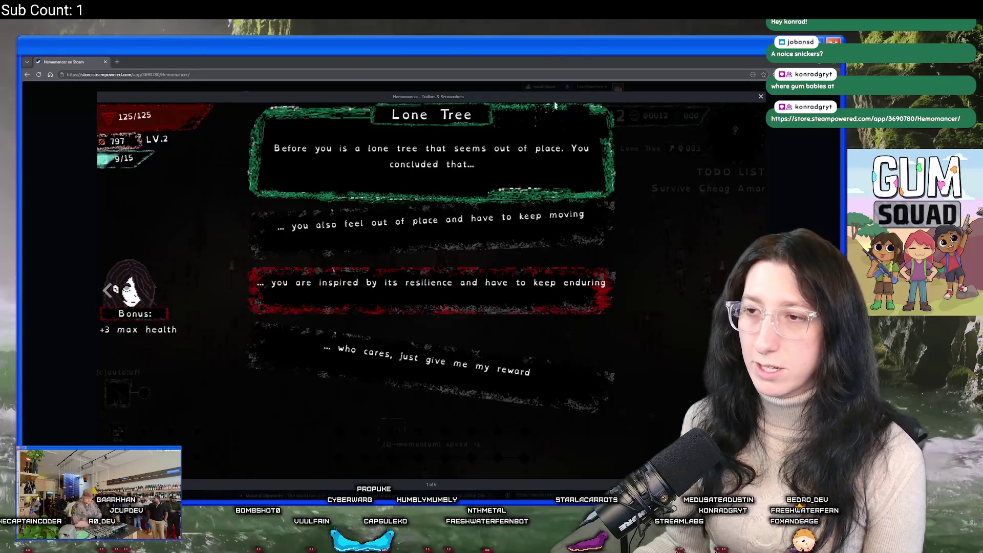
pyautogui.press('Right')
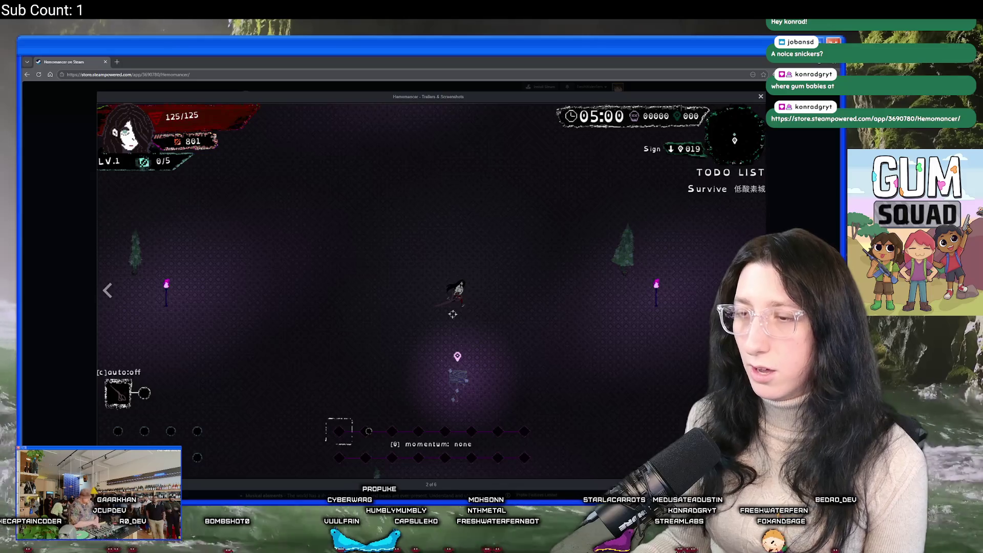
pyautogui.press('Right')
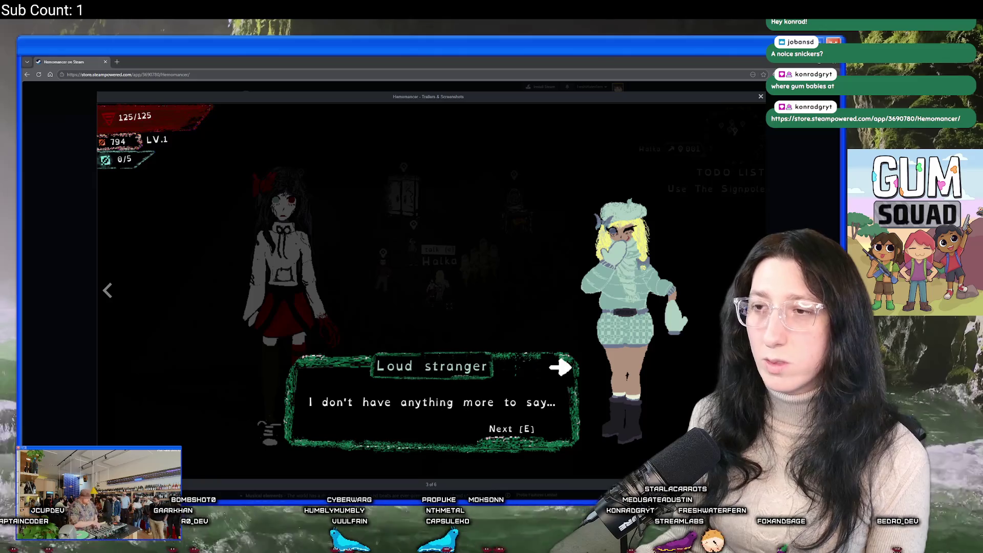
pyautogui.press('Right')
pyautogui.press('Right')
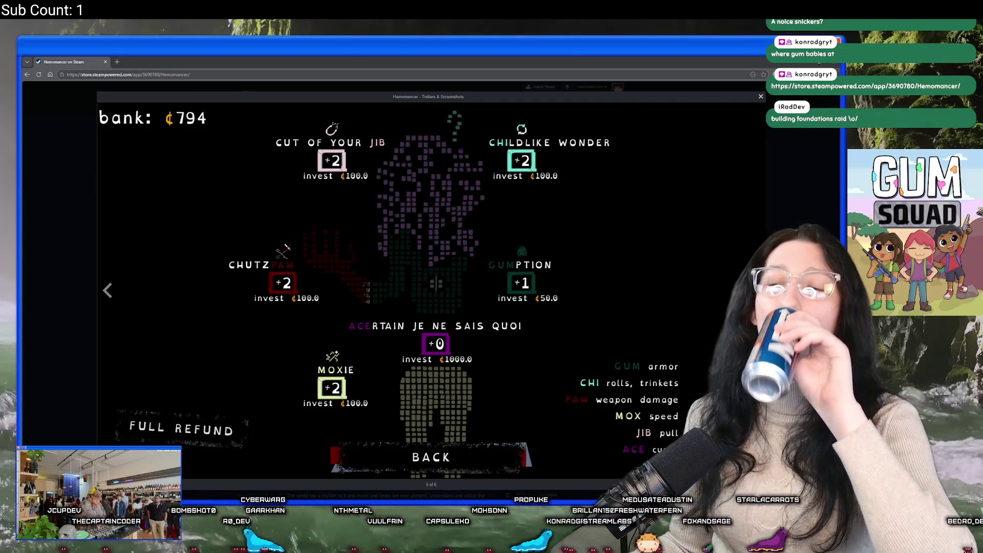
pyautogui.press('Right')
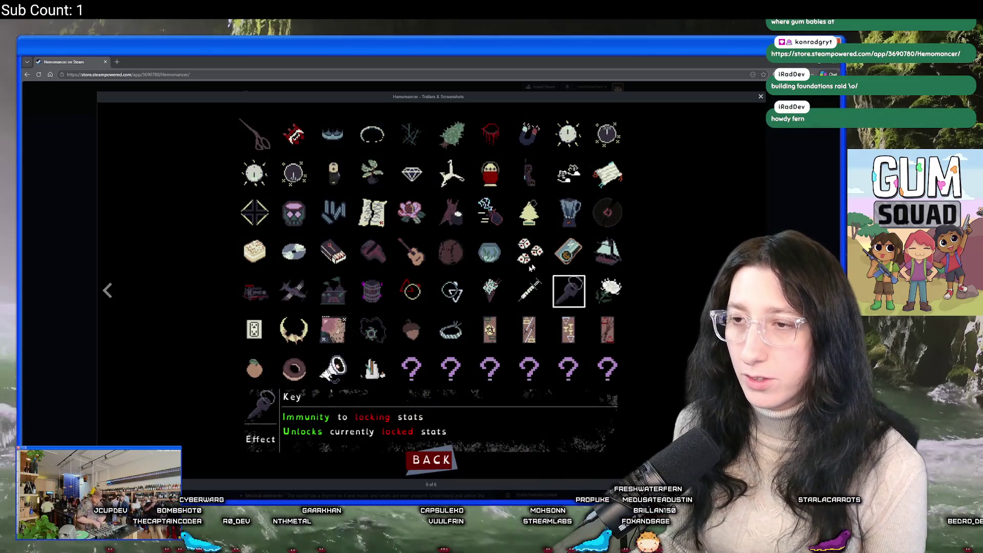
pyautogui.press('Escape')
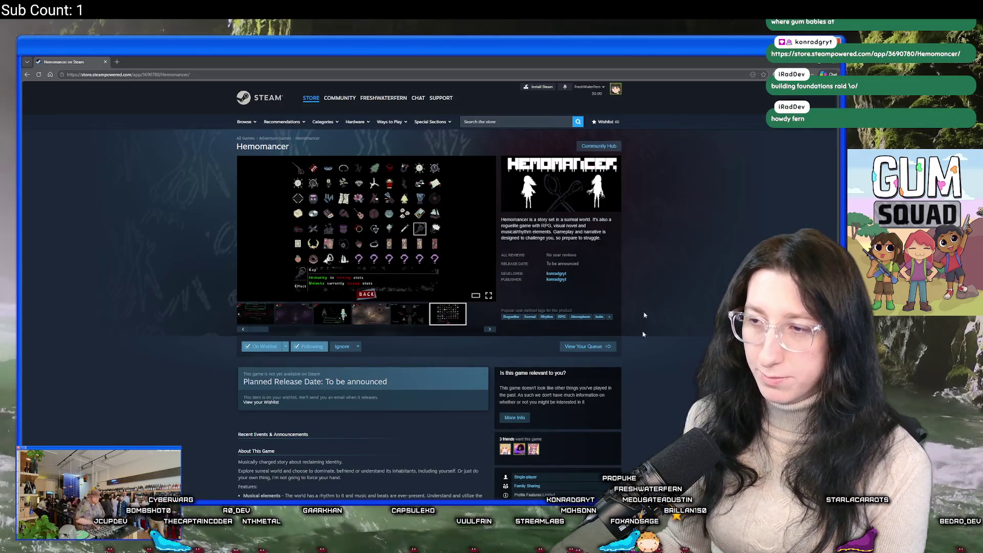
# Reopen the enlarged Hemomancer screenshots, view one more, then close the viewer.
pyautogui.scroll(-3, 404, 270)
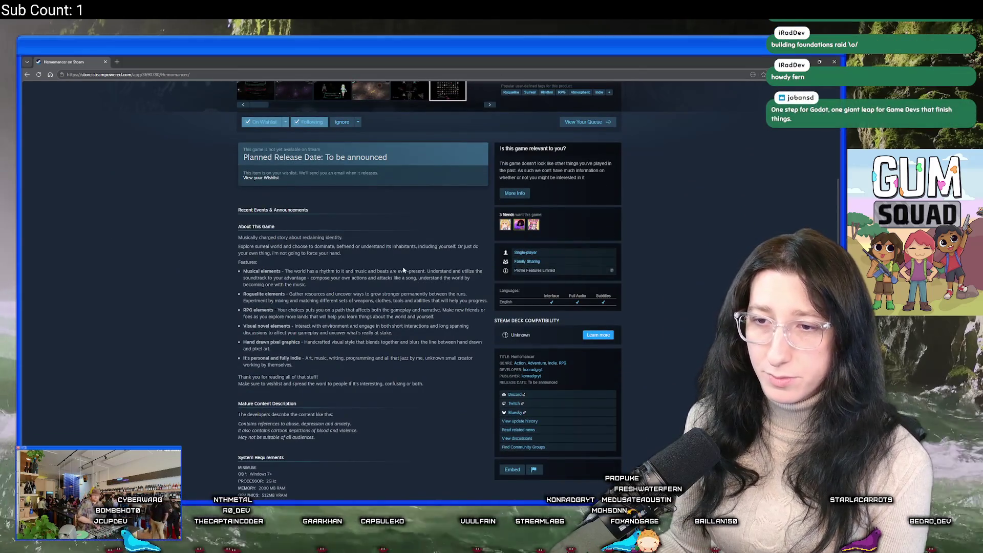
pyautogui.scroll(4, 407, 276)
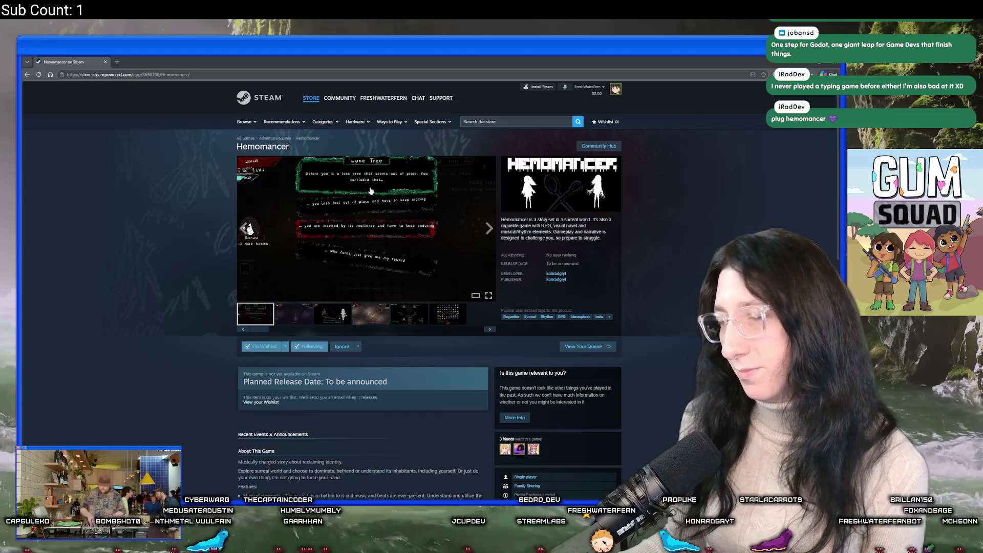
pyautogui.scroll(-3, 367, 230)
pyautogui.scroll(3, 389, 205)
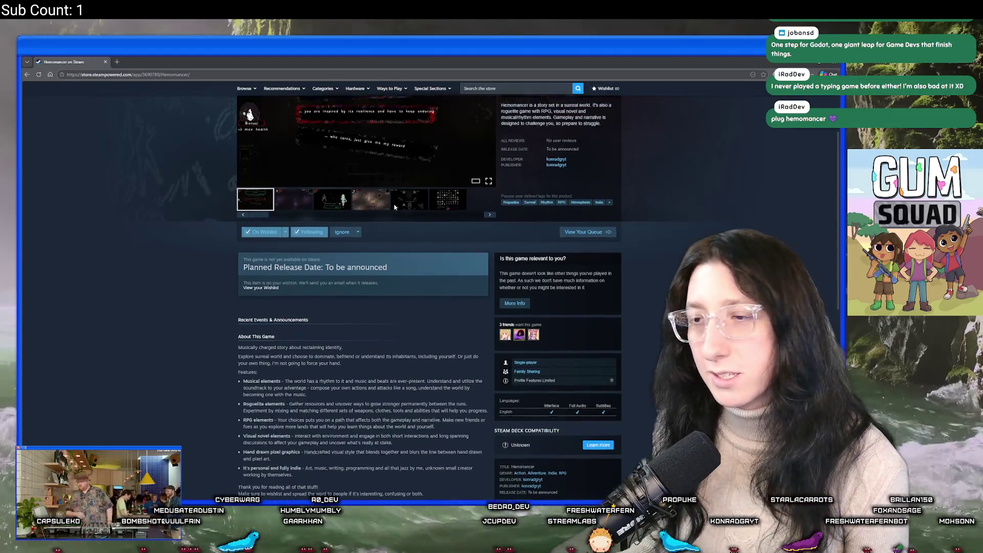
pyautogui.click(477, 228)
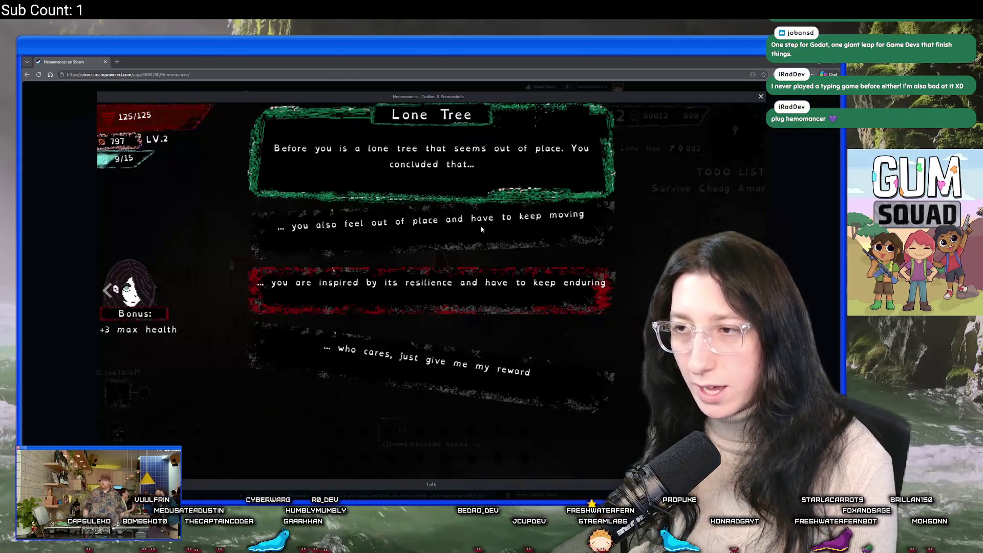
pyautogui.press('Right')
pyautogui.press('Right')
pyautogui.press('Escape')
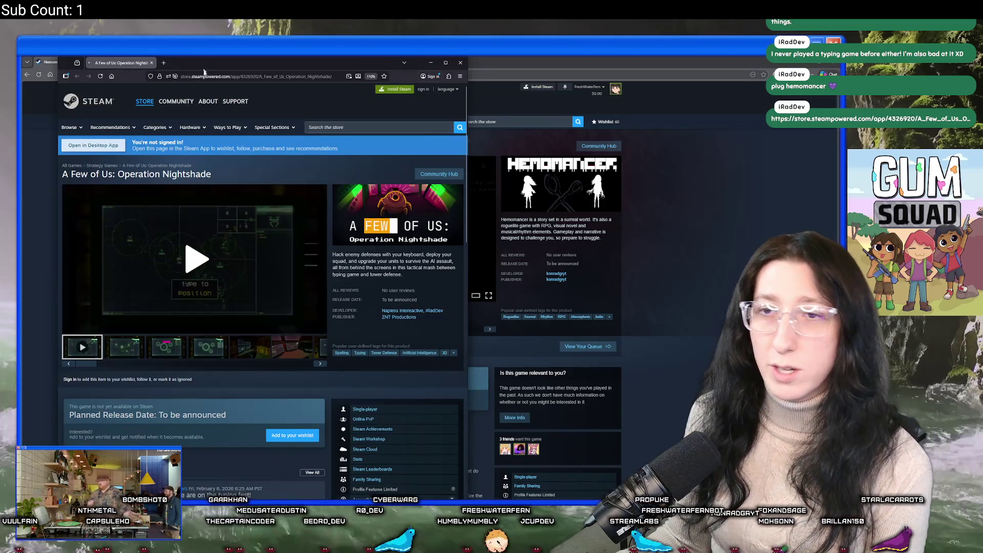
# Maximize the Operation Nightshade page and watch its trailer full screen.
pyautogui.doubleClick(197, 70)
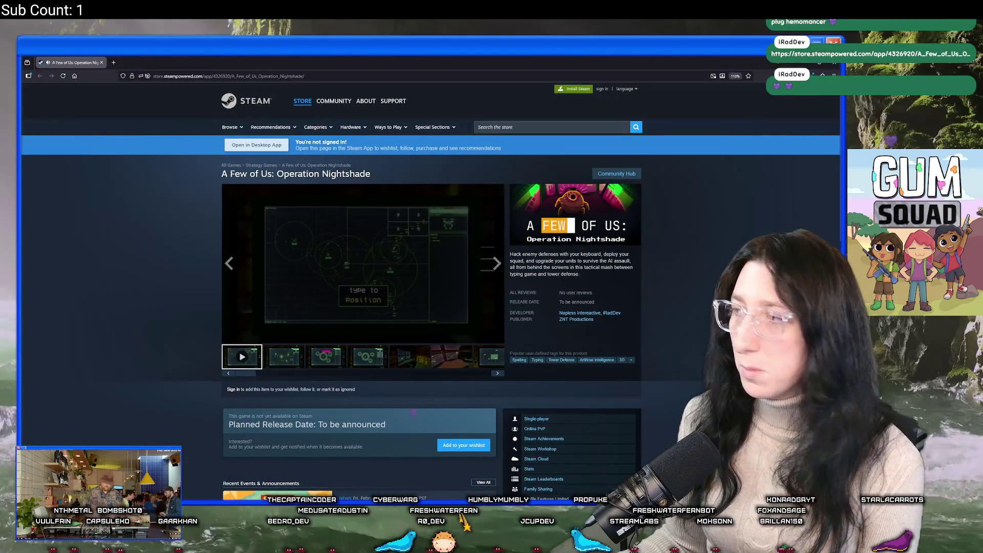
pyautogui.click(230, 336)
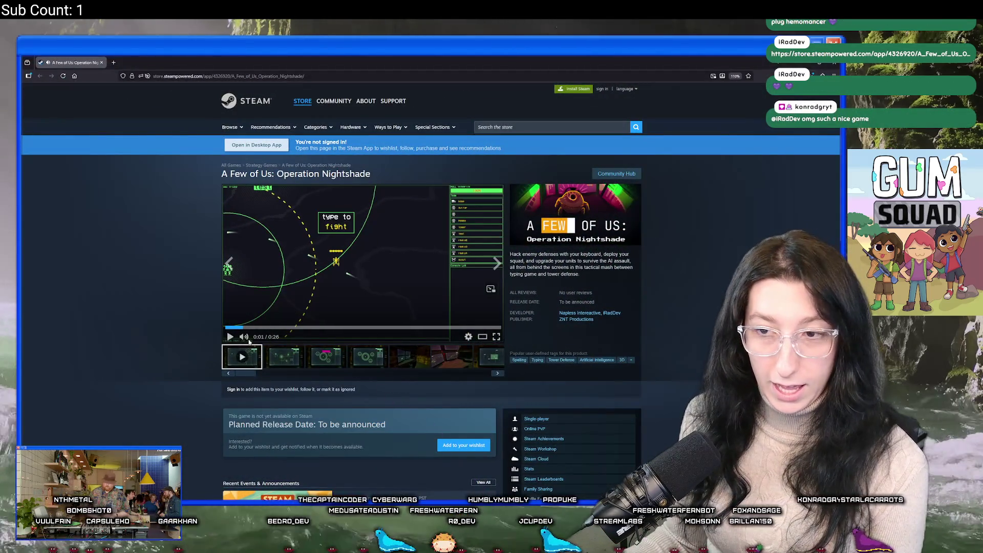
pyautogui.click(265, 293)
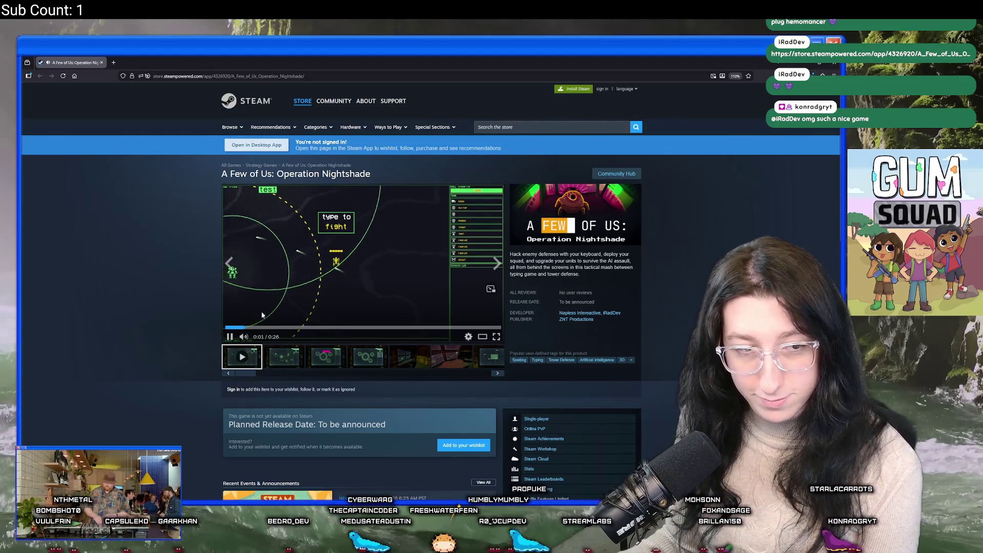
pyautogui.moveTo(254, 338)
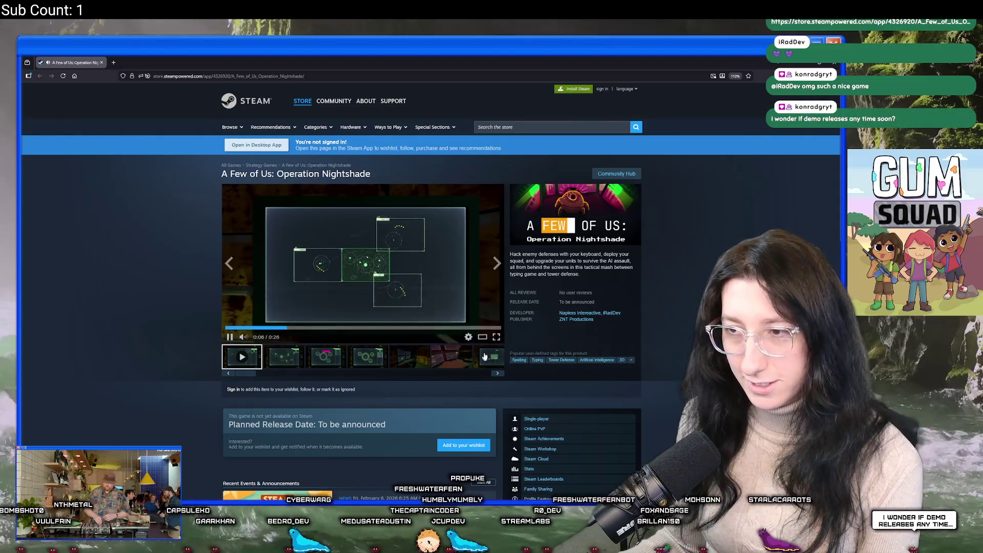
pyautogui.click(496, 336)
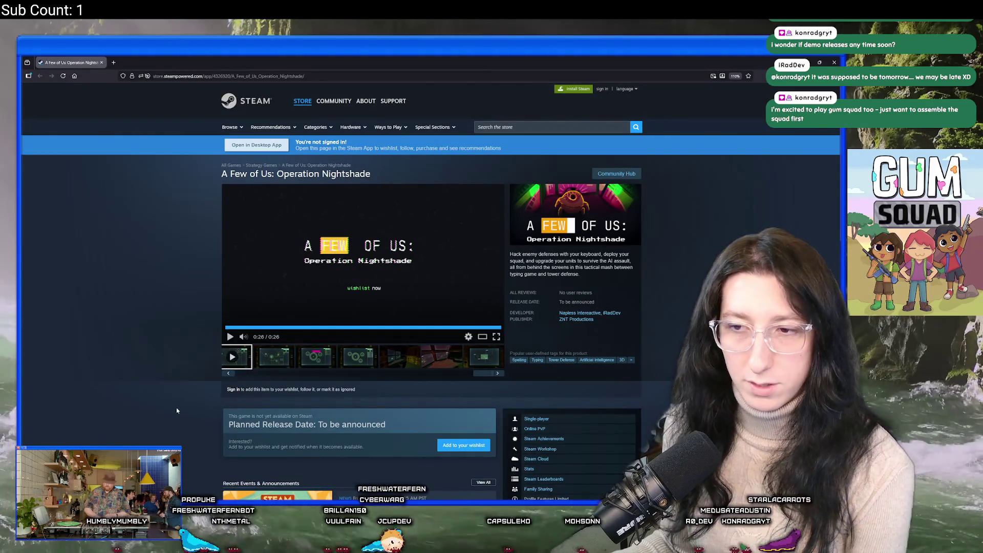
# Select the Nightshade page address and return to the Aseprite sprite.
pyautogui.scroll(-2, 129, 394)
pyautogui.scroll(2, 129, 395)
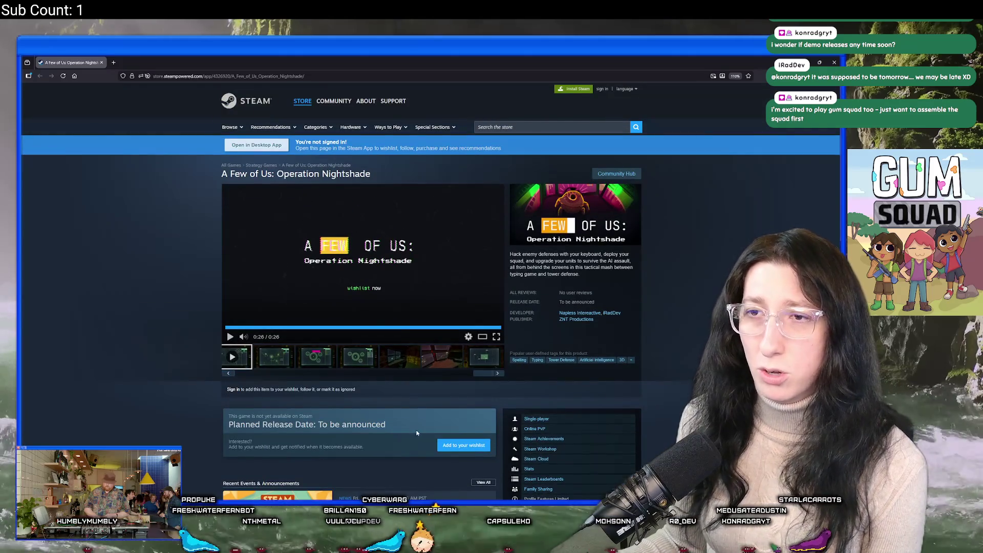
pyautogui.scroll(-2, 417, 434)
pyautogui.scroll(2, 417, 434)
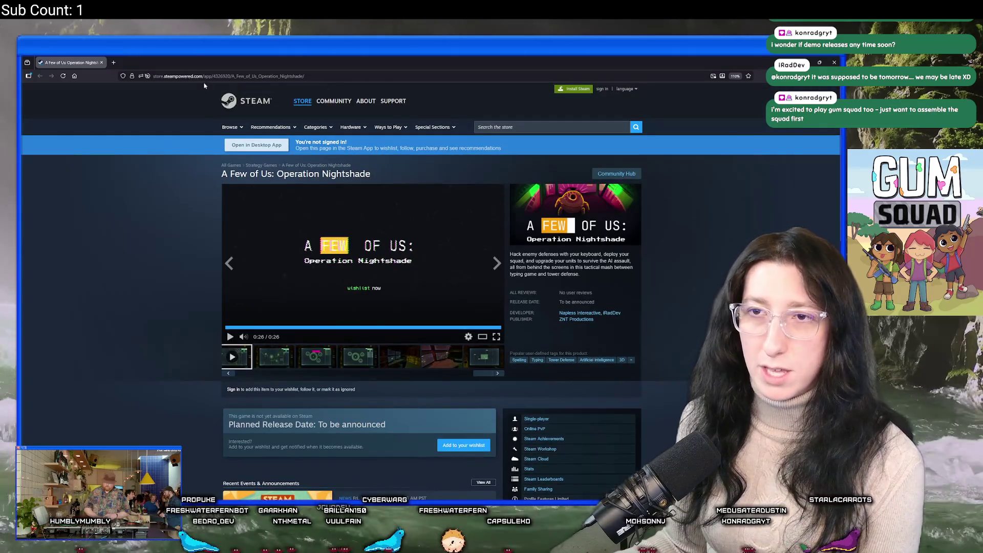
pyautogui.hotkey('ctrl', 'l')
pyautogui.hotkey('alt', 'Tab')
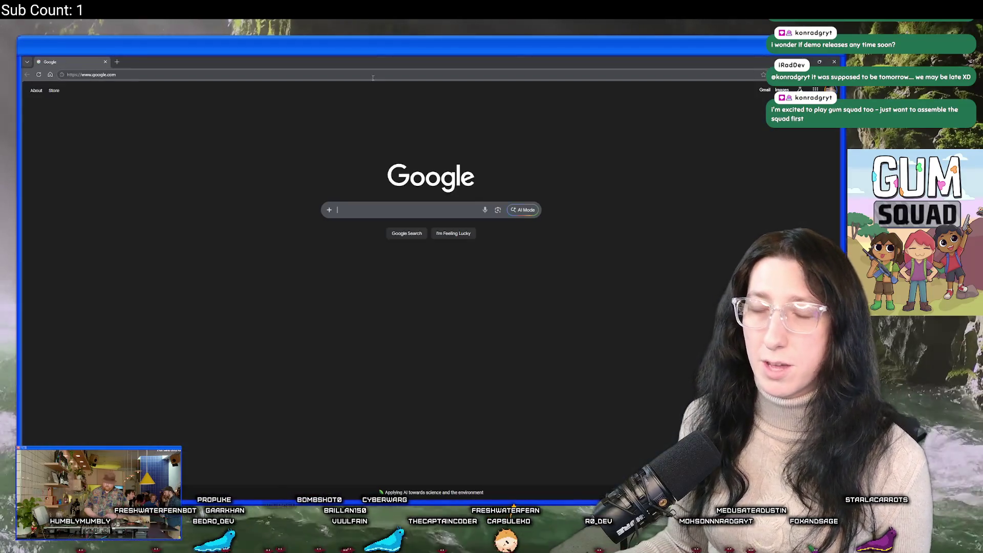
pyautogui.click(372, 74)
pyautogui.write('https://store.steampowered.com/app/4326920/A_Few_of_Us_Operation_Nightshade/')
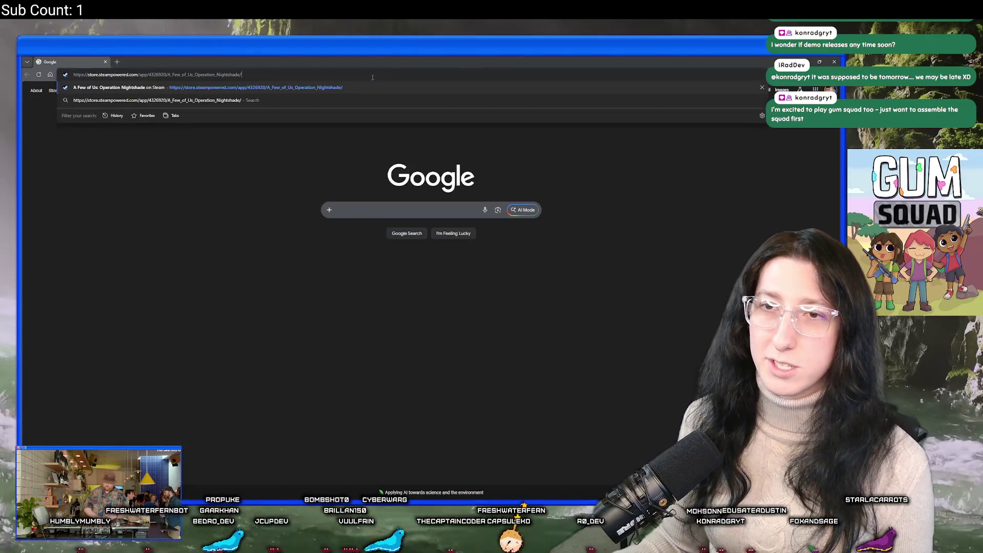
pyautogui.press('Return')
pyautogui.scroll(-4, 319, 296)
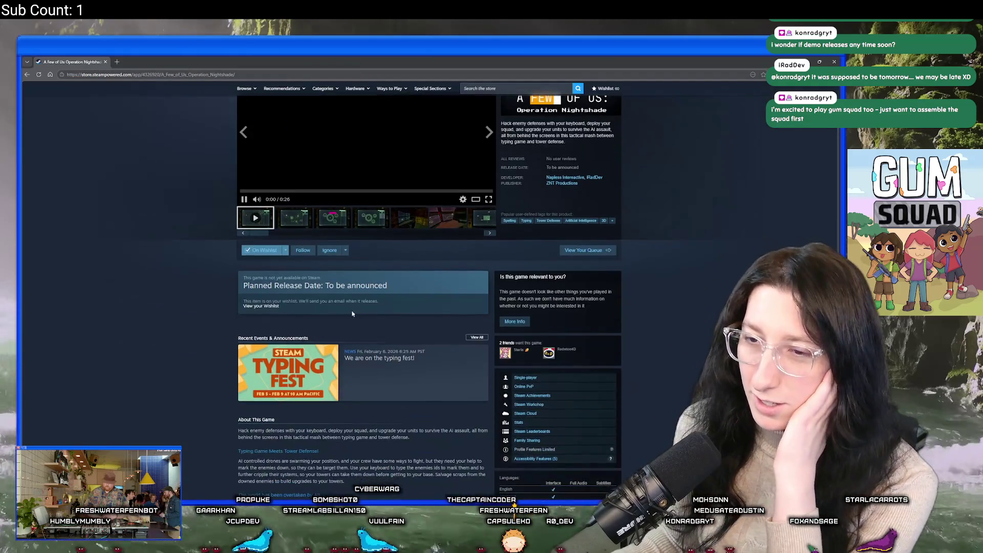
pyautogui.scroll(3, 409, 261)
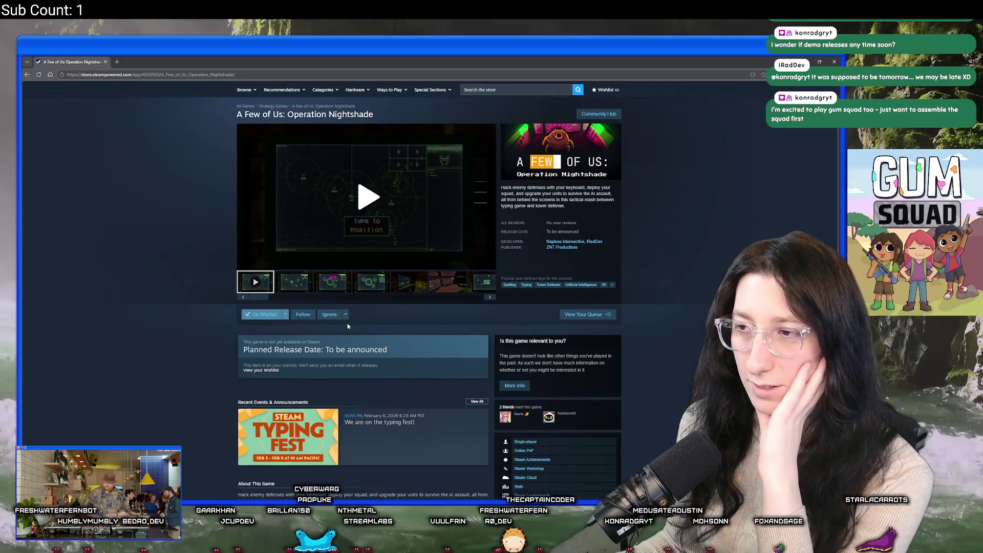
pyautogui.click(565, 314)
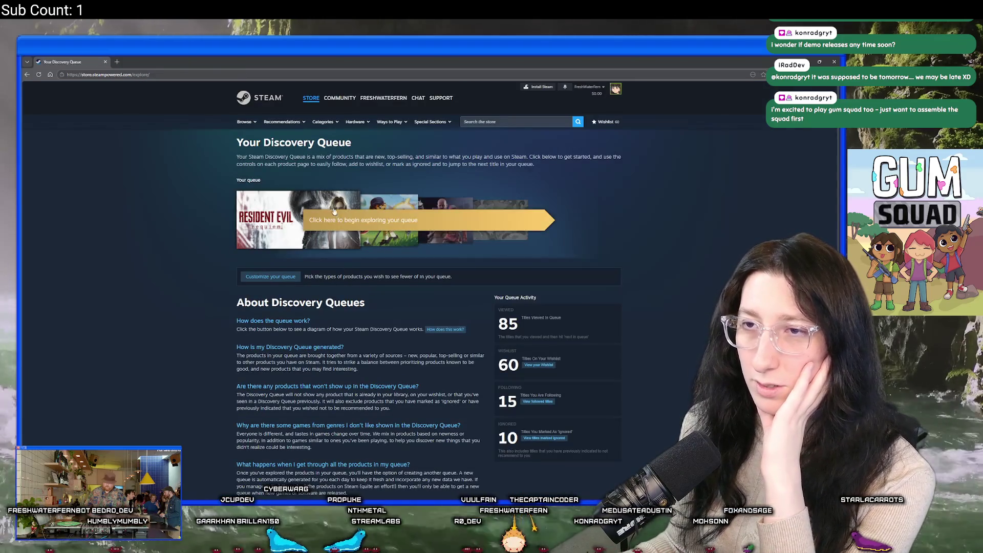
pyautogui.click(316, 229)
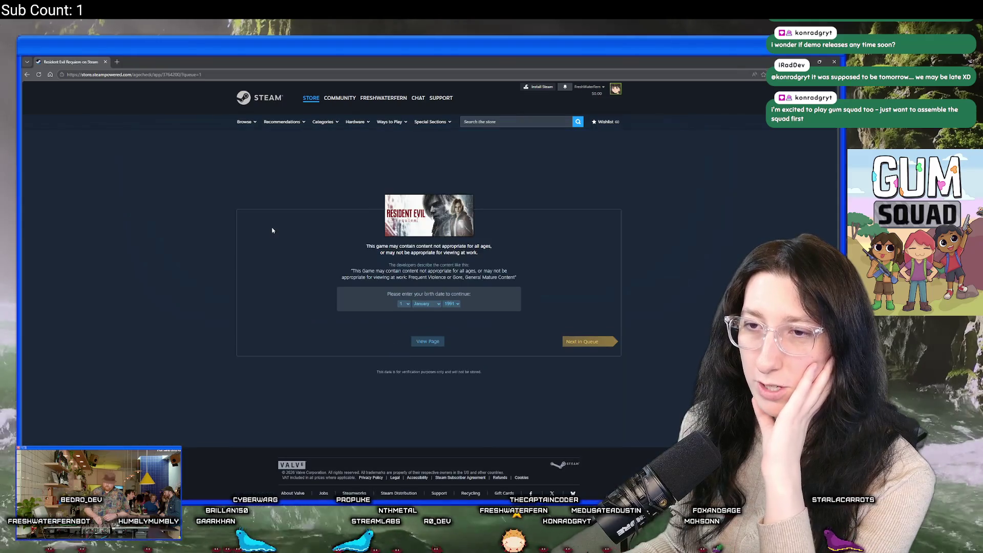
pyautogui.click(27, 75)
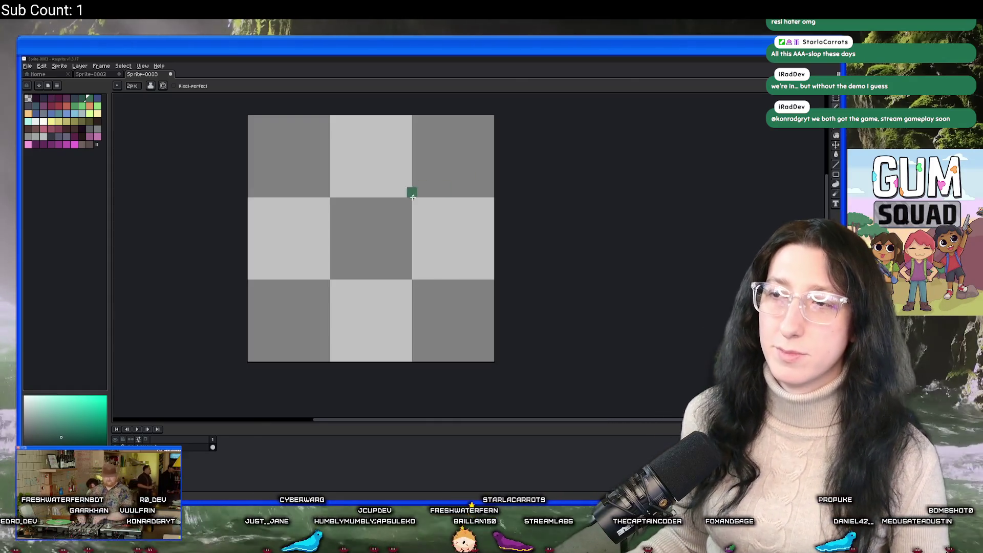
# Shrink the pencil to 1 px, then test a diagonal stroke and undo it.
pyautogui.scroll(-2, 356, 239)
pyautogui.press('super')
pyautogui.press('super')
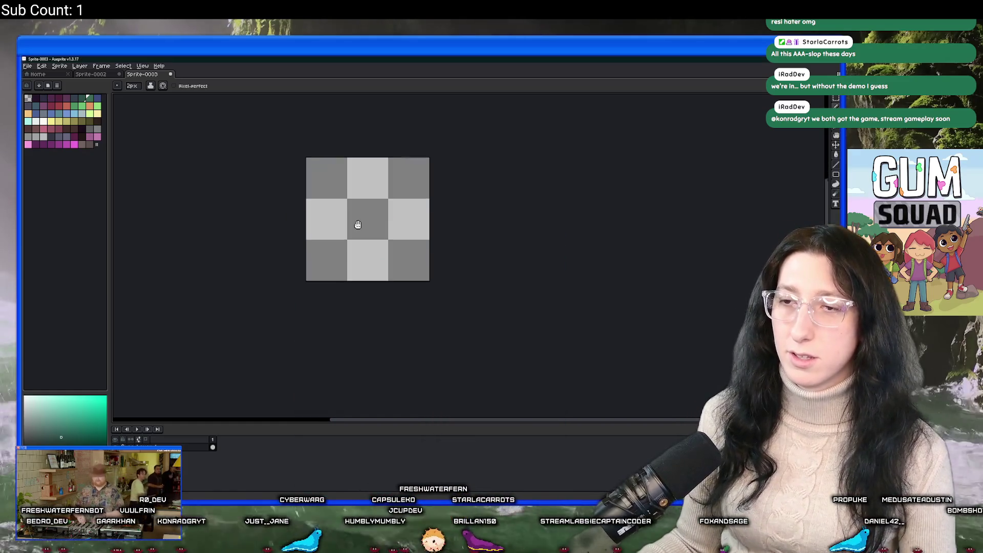
pyautogui.press('-')
pyautogui.scroll(1, 349, 214)
pyautogui.scroll(1, 348, 214)
pyautogui.scroll(1, 350, 241)
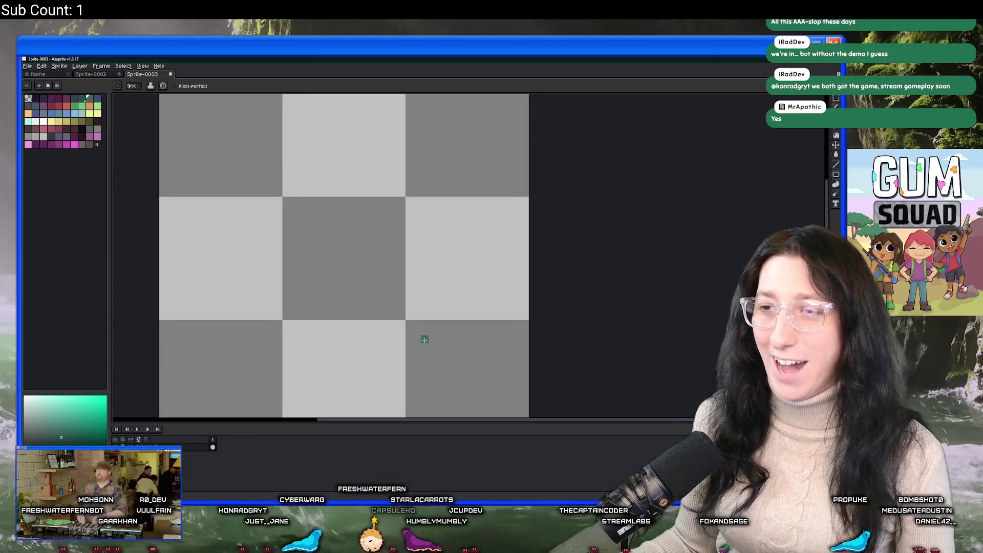
pyautogui.moveTo(418, 336); pyautogui.dragTo(269, 177)
pyautogui.hotkey('ctrl', 'z')
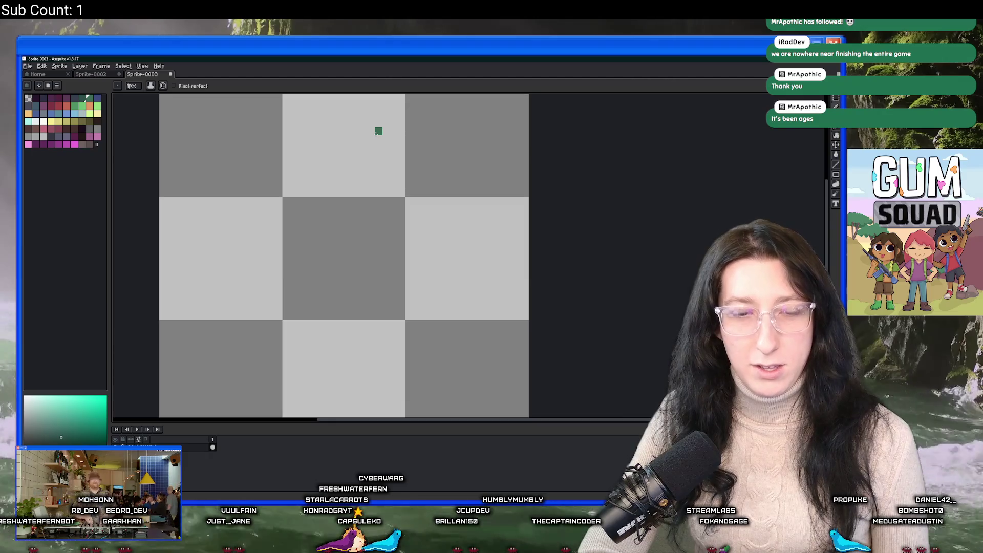
# Search Windows for 'ste' and launch Steam.
pyautogui.press('super')
pyautogui.write('ste')
pyautogui.click(351, 294)
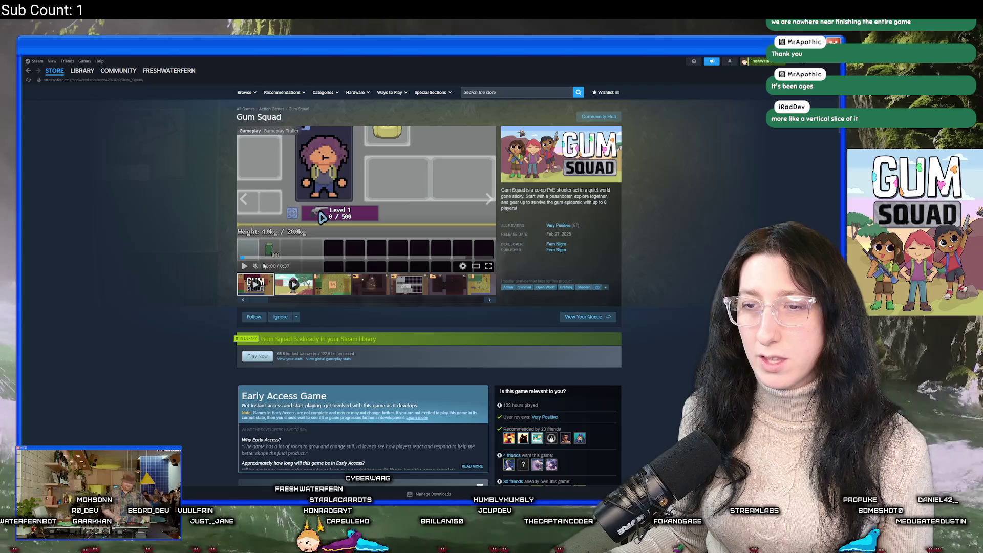
# Play the Gum Squad trailer full screen, exit it, and return to Aseprite.
pyautogui.click(269, 278)
pyautogui.click(488, 266)
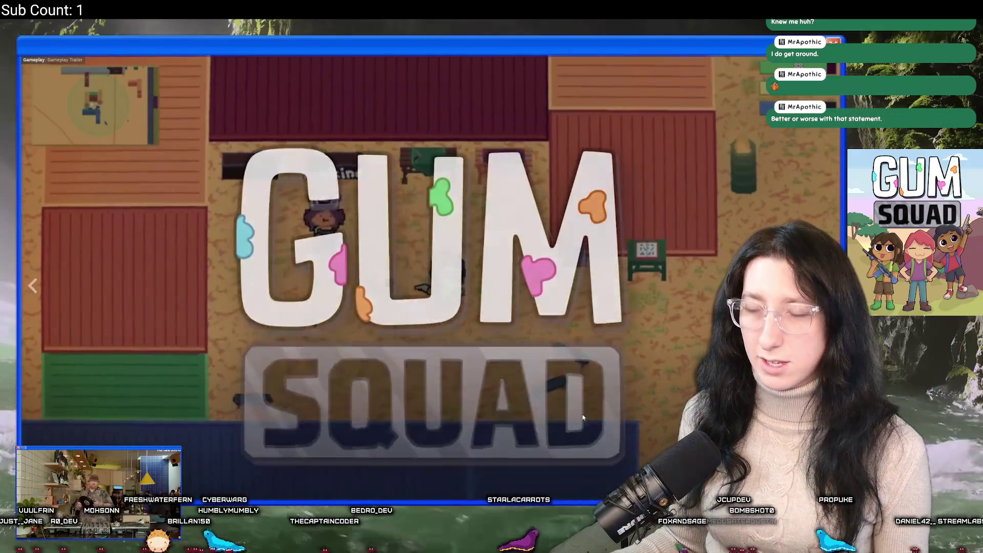
pyautogui.press('Escape')
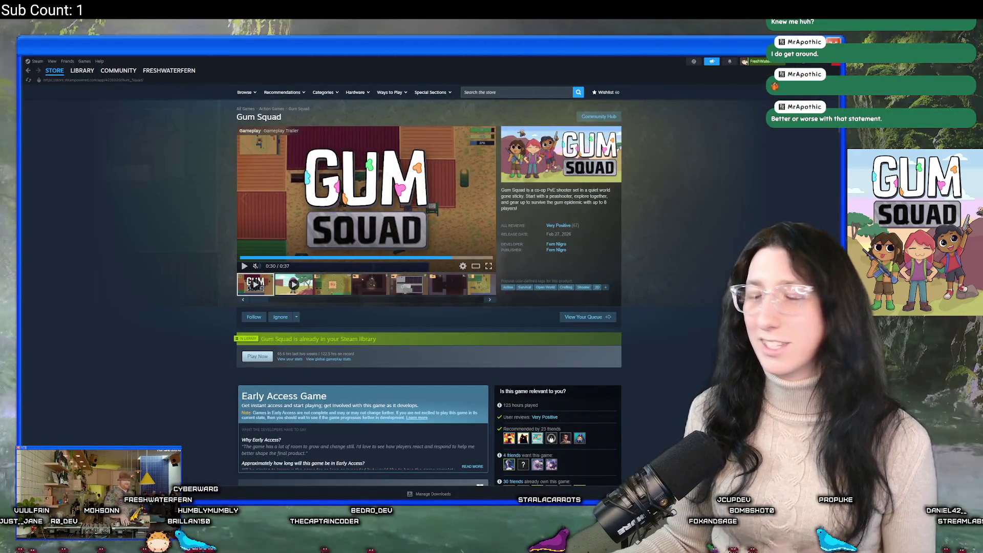
pyautogui.hotkey('alt', 'Tab')
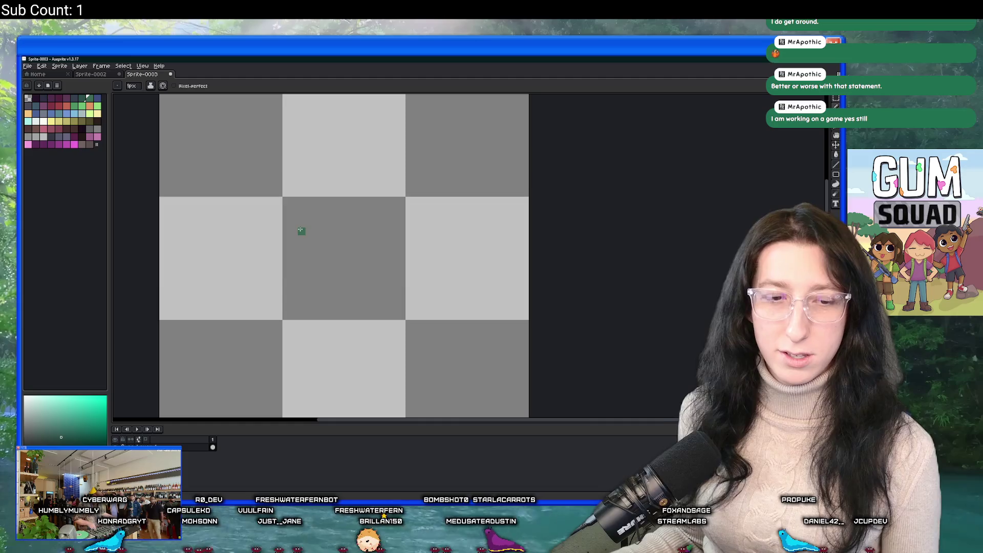
# Reposition the canvas view and undo the curved stroke.
pyautogui.moveTo(316, 235); pyautogui.dragTo(324, 248)
pyautogui.moveTo(347, 147); pyautogui.dragTo(329, 149)
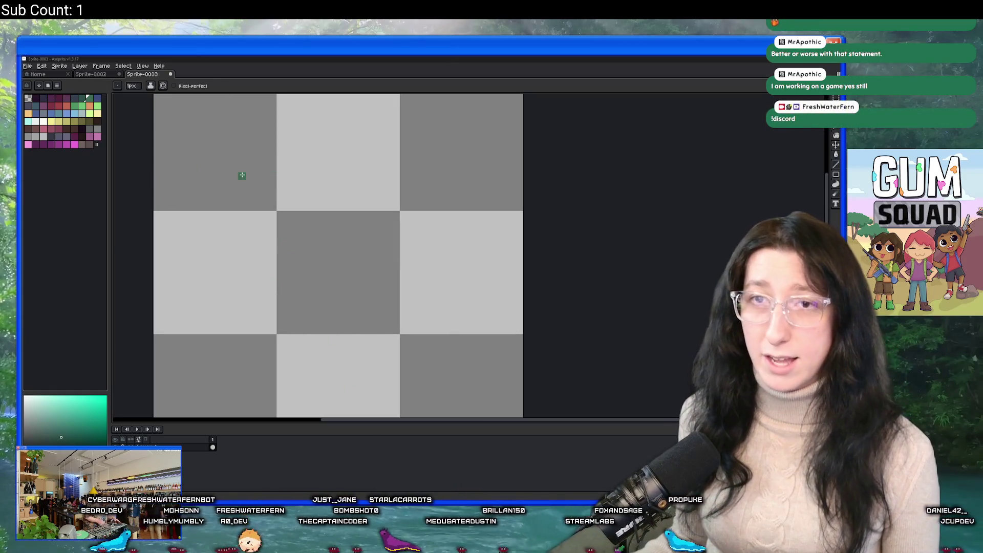
pyautogui.moveTo(279, 184); pyautogui.dragTo(240, 170)
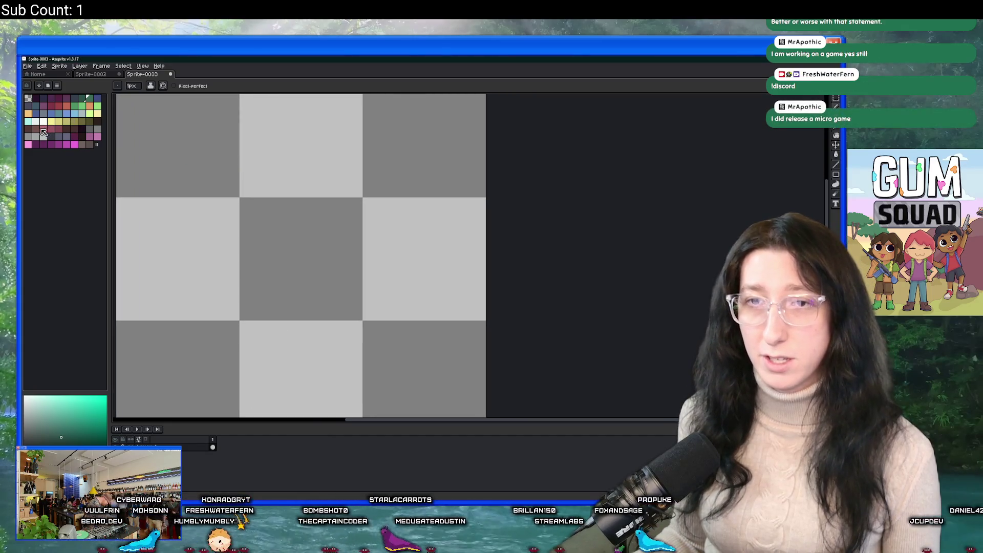
pyautogui.moveTo(250, 231)
pyautogui.mouseDown()
pyautogui.moveTo(318, 222)
pyautogui.moveTo(307, 362)
pyautogui.moveTo(390, 358)
pyautogui.moveTo(256, 251)
pyautogui.moveTo(287, 352)
pyautogui.moveTo(383, 369)
pyautogui.moveTo(279, 253)
pyautogui.mouseUp()
pyautogui.scroll(1, 309, 235)
pyautogui.scroll(-1, 279, 232)
pyautogui.hotkey('ctrl', 'z')
pyautogui.scroll(-4, 381, 369)
pyautogui.scroll(1, 381, 370)
# Mirror the left curve: copy, paste, flip horizontally, move right, nudge 3 px left, commit.
pyautogui.press('m')
pyautogui.scroll(1, 379, 366)
pyautogui.hotkey('ctrl', 'c')
pyautogui.hotkey('ctrl', 'v')
pyautogui.hotkey('shift', 'h')
pyautogui.moveTo(290, 310); pyautogui.dragTo(369, 310)
pyautogui.scroll(-1, 365, 307)
pyautogui.scroll(1, 445, 384)
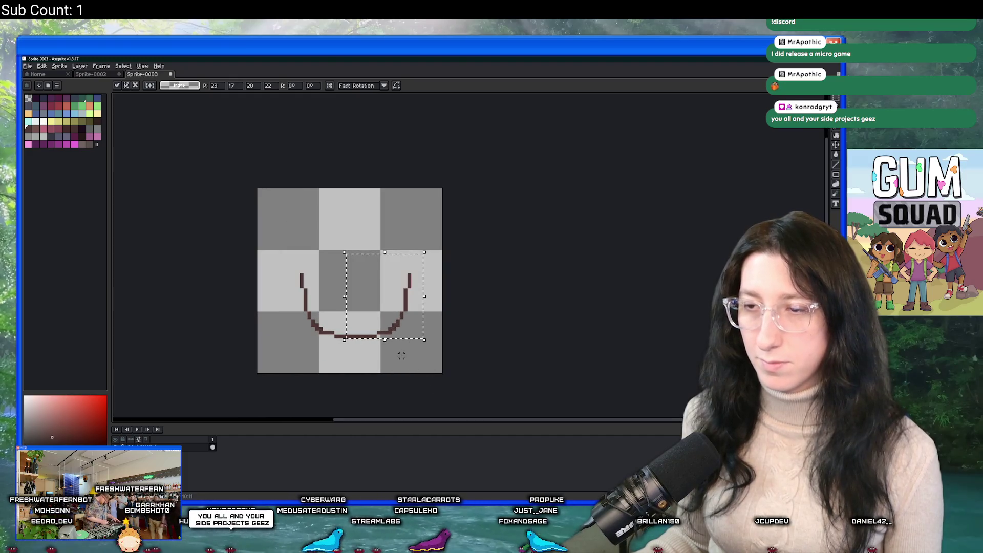
pyautogui.press('Left')
pyautogui.press('Left')
pyautogui.press('Left')
pyautogui.hotkey('ctrl', 'd')
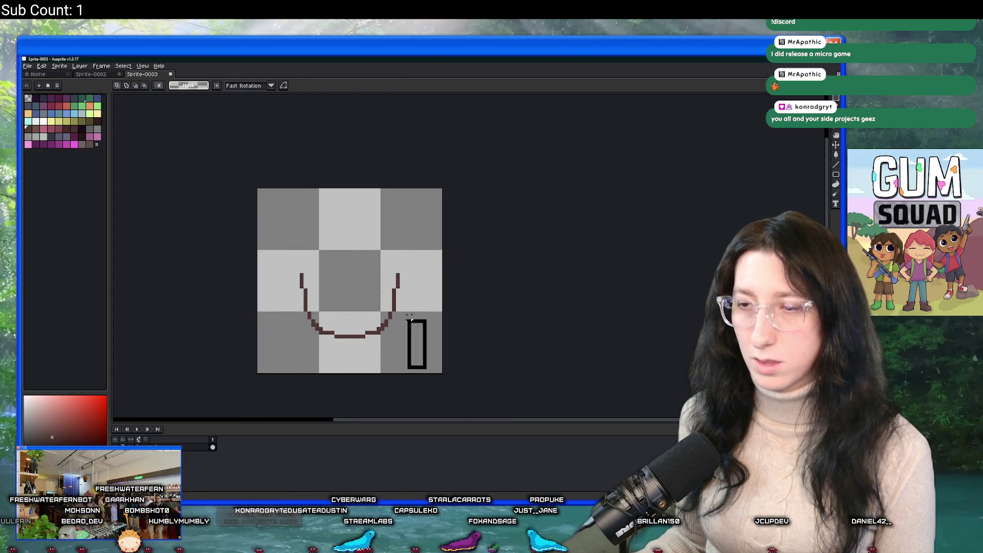
# Switch to the pencil and add a dark pixel on the canvas.
pyautogui.scroll(2, 286, 202)
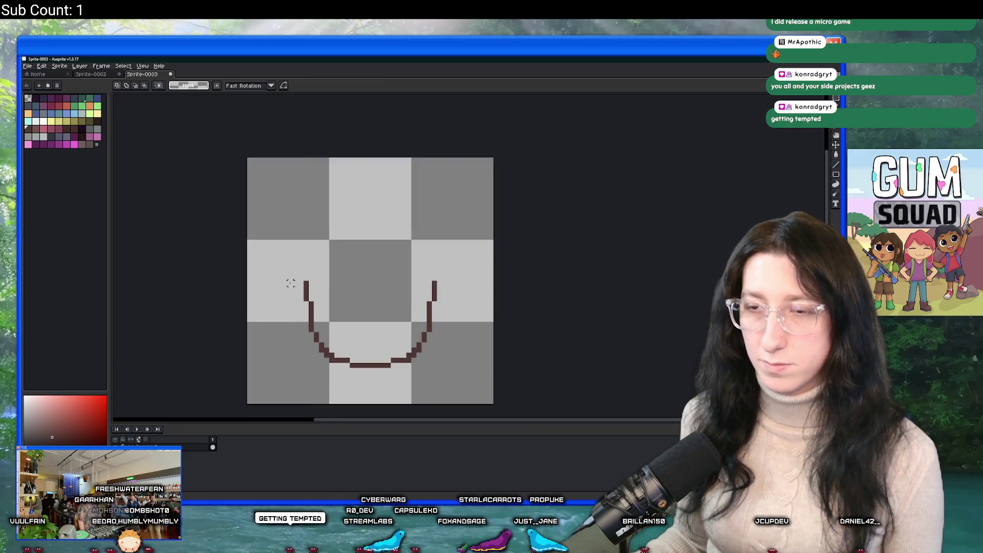
pyautogui.scroll(1, 236, 212)
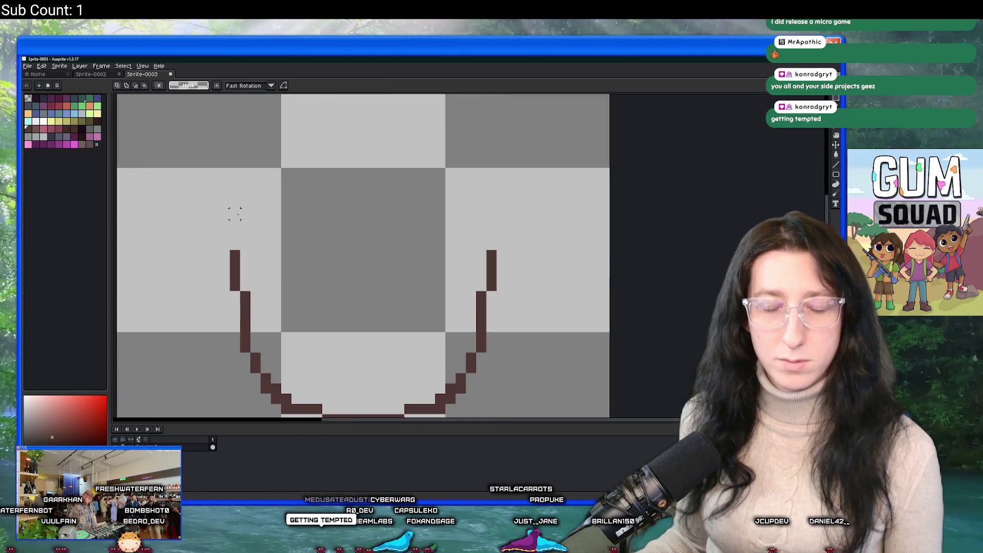
pyautogui.press('b')
pyautogui.click(266, 225)
pyautogui.scroll(2, 266, 224)
pyautogui.scroll(-2, 244, 183)
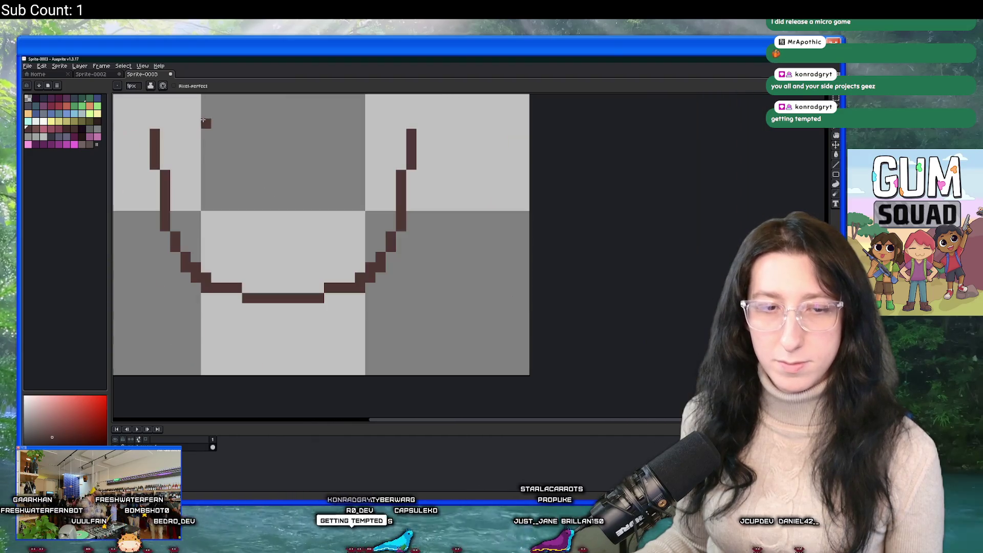
# Draw a line across the top of the U, closing the cup outline.
pyautogui.moveTo(215, 131); pyautogui.dragTo(251, 197)
pyautogui.hotkey('ctrl', 'z')
pyautogui.scroll(2, 283, 213)
pyautogui.click(234, 182)
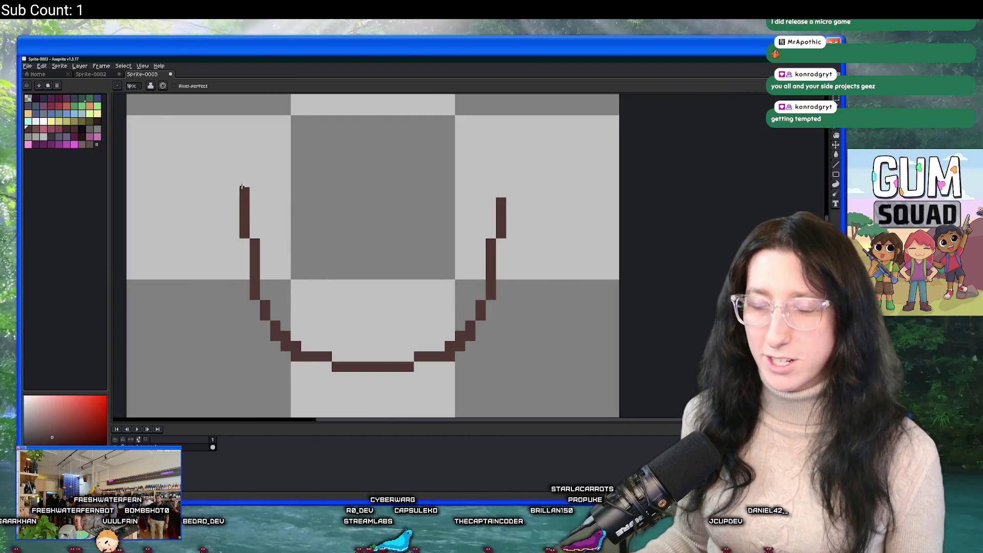
pyautogui.hotkey('ctrl', 'z')
pyautogui.click(500, 184)
pyautogui.moveTo(499, 183); pyautogui.dragTo(245, 182)
# Fill the cup interior with brown, redoing the fill that flooded the canvas.
pyautogui.press('g')
pyautogui.click(305, 223)
pyautogui.hotkey('ctrl', 'z')
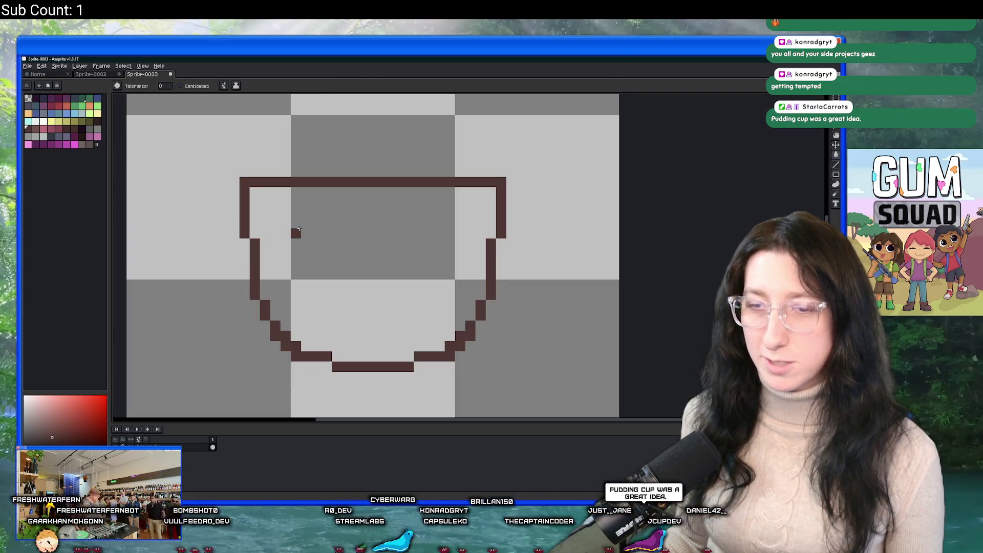
pyautogui.click(299, 229)
pyautogui.scroll(-4, 277, 225)
pyautogui.scroll(3, 266, 224)
pyautogui.moveTo(267, 224); pyautogui.dragTo(255, 227)
# Pick a dark red colour and draw a rim line along the cup top.
pyautogui.press('b')
pyautogui.click(221, 227)
pyautogui.press('-')
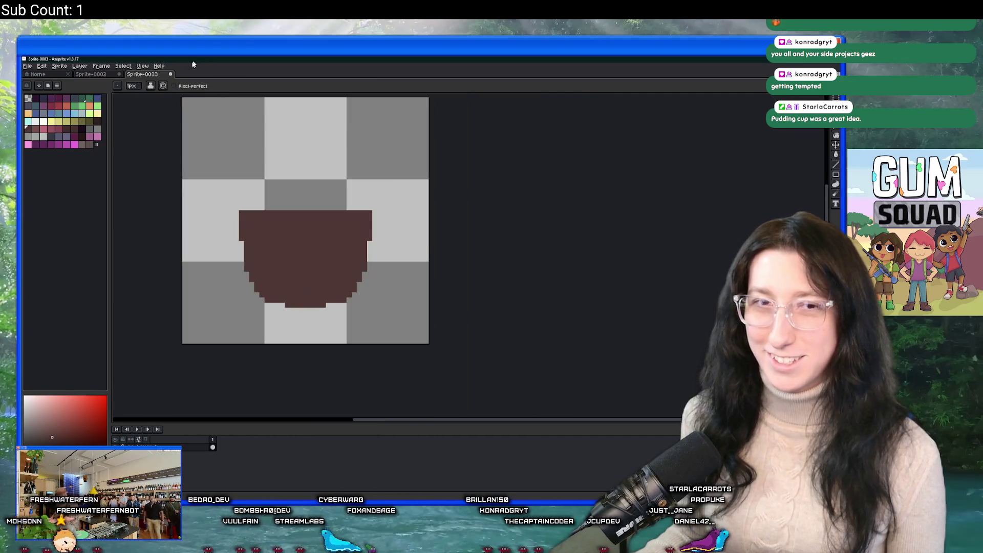
pyautogui.click(51, 105)
pyautogui.scroll(1, 243, 225)
pyautogui.moveTo(231, 192); pyautogui.dragTo(514, 188)
# Draw the rim's upper edge across the cup and fill the rim strip.
pyautogui.scroll(3, 274, 254)
pyautogui.click(219, 275)
pyautogui.moveTo(222, 249)
pyautogui.mouseDown()
pyautogui.moveTo(259, 233)
pyautogui.moveTo(234, 268)
pyautogui.mouseUp()
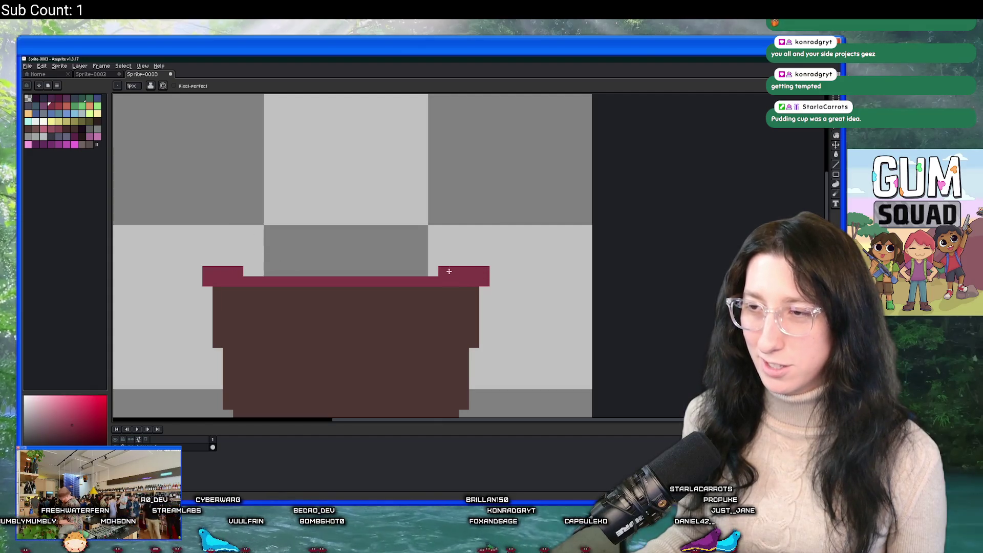
pyautogui.moveTo(461, 263); pyautogui.dragTo(225, 258)
pyautogui.press('g')
pyautogui.click(292, 272)
# Add a lighter line under the rim and refill the rim red.
pyautogui.scroll(-8, 290, 277)
pyautogui.scroll(3, 289, 280)
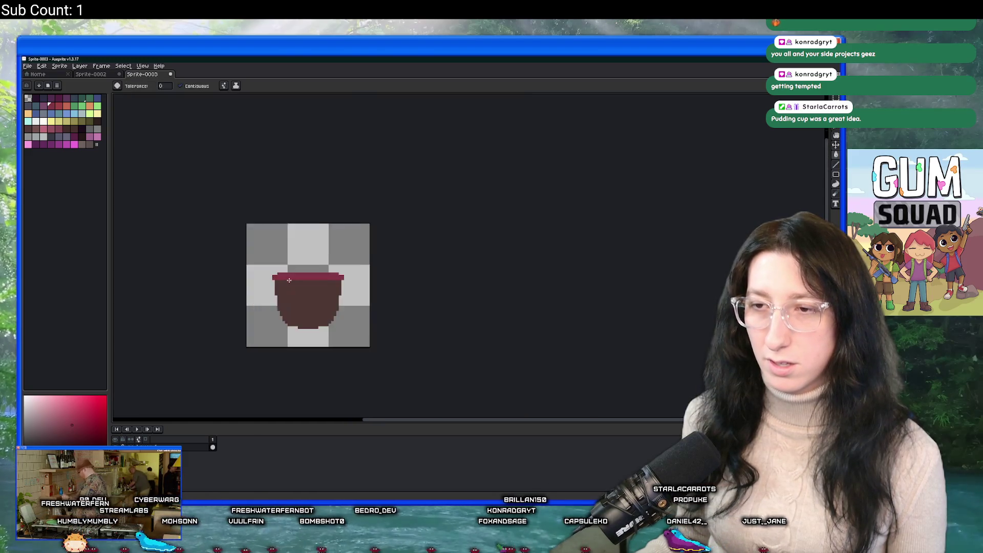
pyautogui.scroll(2, 289, 280)
pyautogui.press('b')
pyautogui.moveTo(267, 283); pyautogui.dragTo(389, 286)
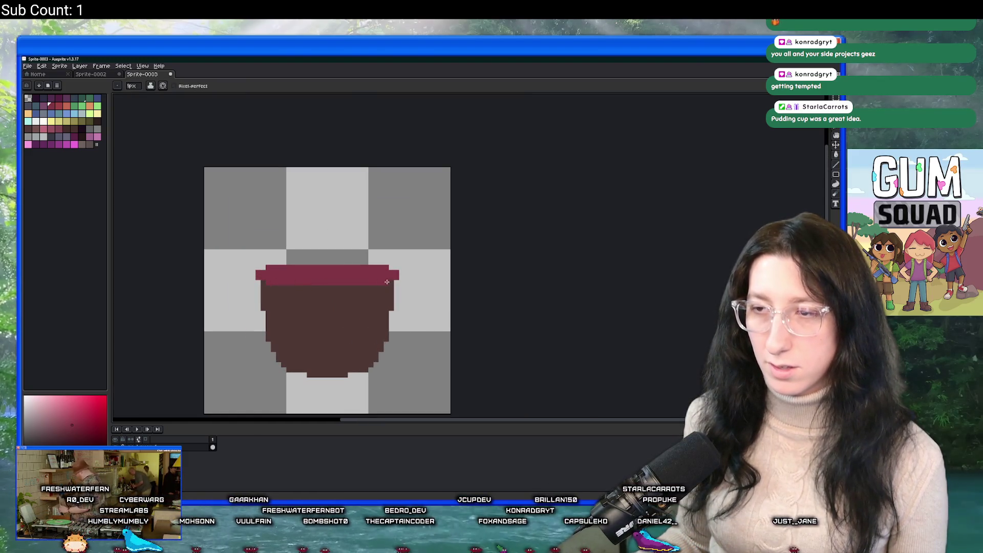
pyautogui.scroll(-5, 345, 329)
pyautogui.scroll(8, 344, 330)
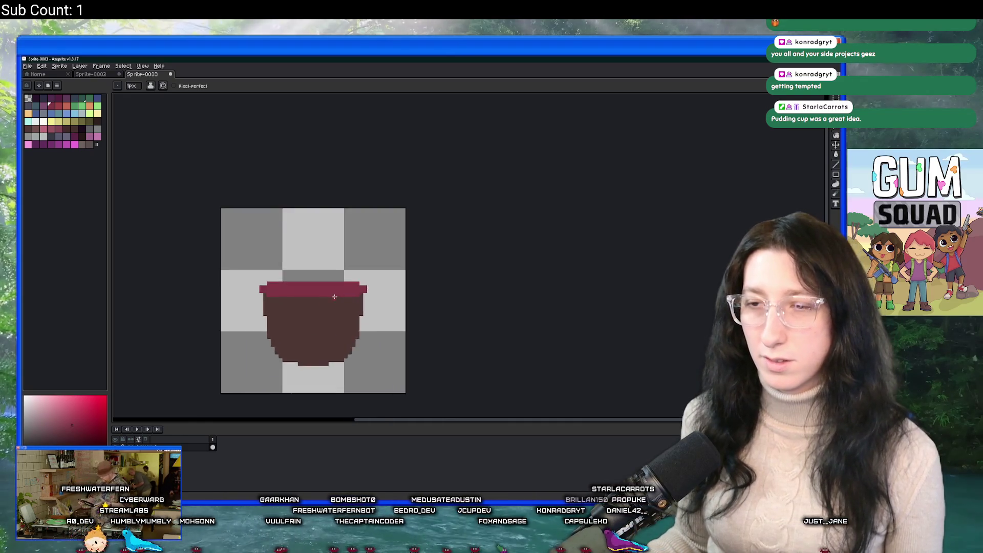
pyautogui.press('g')
pyautogui.click(216, 272)
pyautogui.scroll(-2, 216, 272)
pyautogui.moveTo(216, 272); pyautogui.dragTo(294, 225)
# Replace the red rim fill with a light blue fill on the cup rim.
pyautogui.hotkey('ctrl', 'z')
pyautogui.click(79, 112)
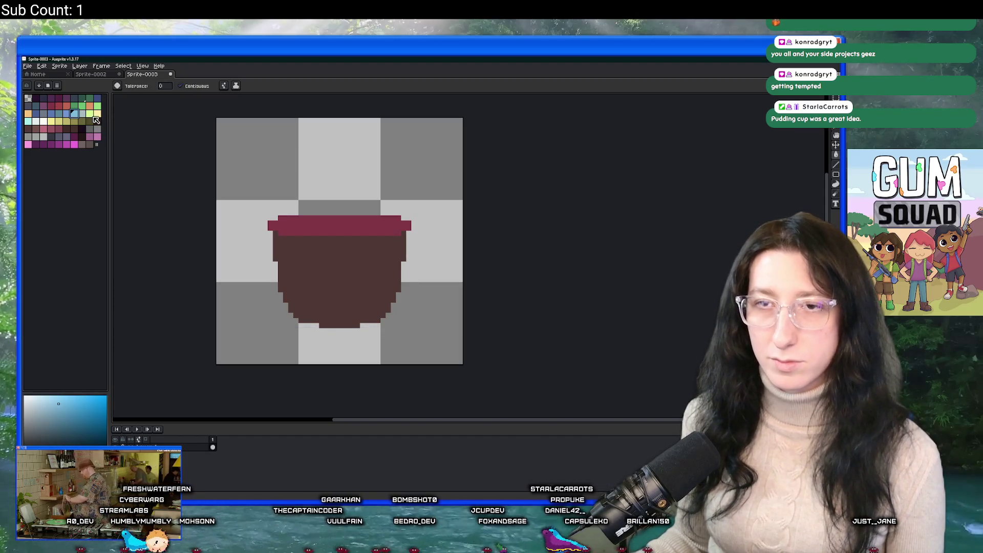
pyautogui.click(82, 113)
pyautogui.click(325, 220)
pyautogui.moveTo(351, 239); pyautogui.dragTo(331, 252)
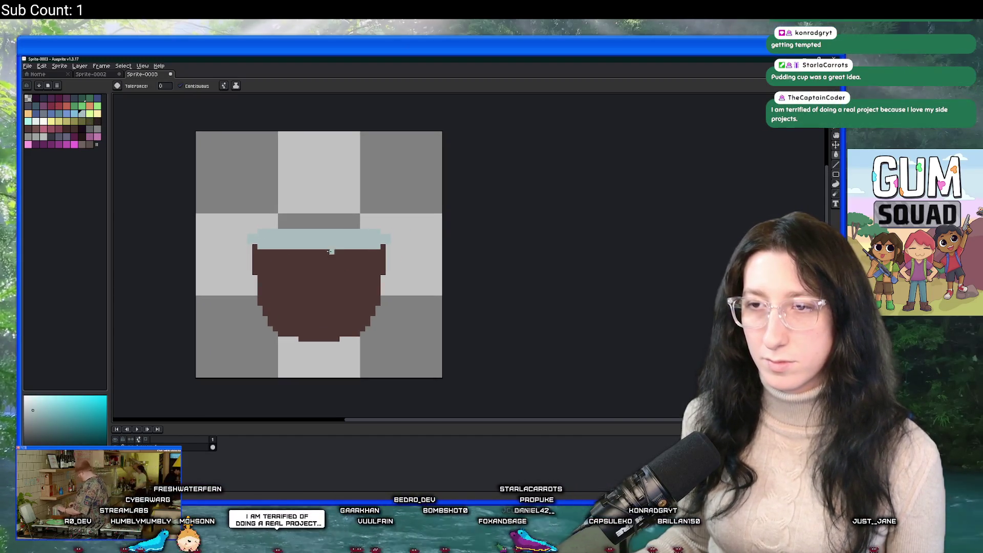
pyautogui.scroll(-3, 331, 252)
pyautogui.scroll(4, 313, 251)
# Draw a line across the cup and fill the body below it a darker brown.
pyautogui.press('i')
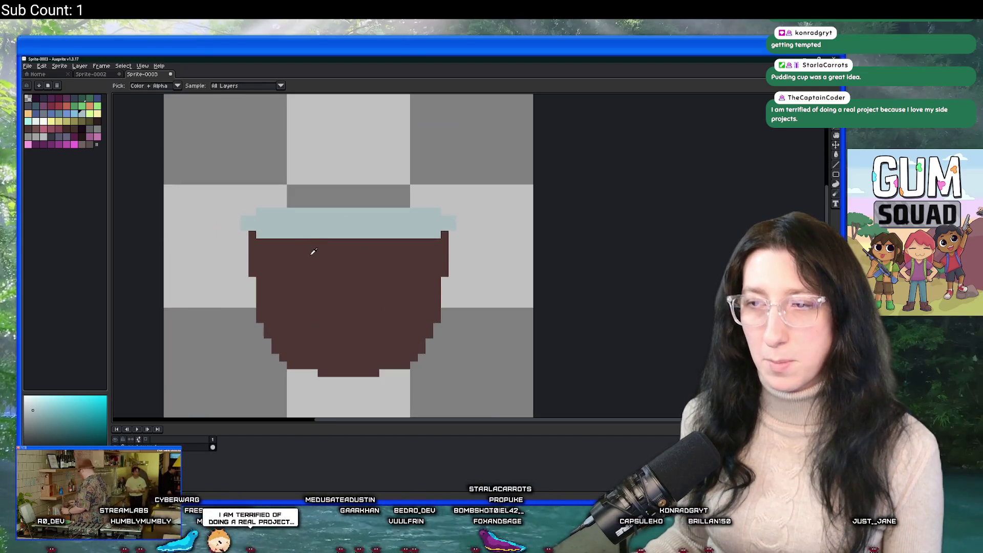
pyautogui.click(313, 251)
pyautogui.moveTo(297, 247); pyautogui.dragTo(253, 227)
pyautogui.press('g')
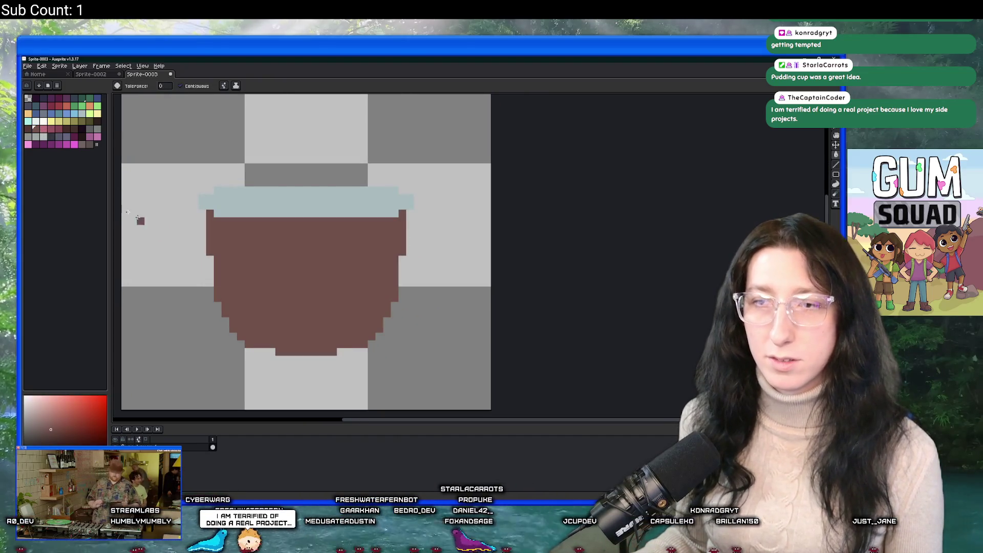
pyautogui.click(44, 145)
pyautogui.press('b')
pyautogui.moveTo(246, 246); pyautogui.dragTo(360, 253)
pyautogui.press('g')
pyautogui.click(369, 259)
pyautogui.scroll(-5, 354, 281)
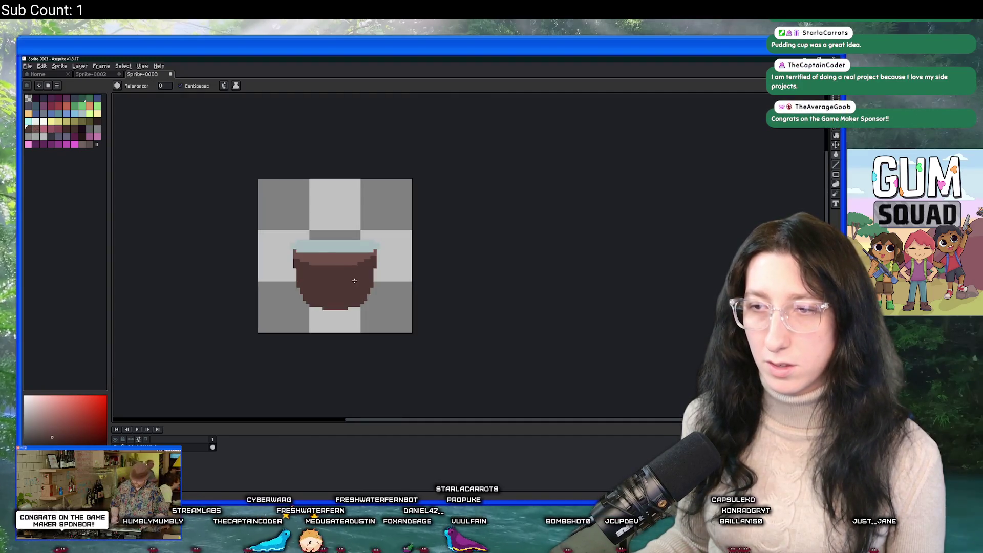
pyautogui.scroll(3, 354, 280)
# Fill the rest of the cup body darker brown and set the pencil to 2 pixels.
pyautogui.press('v')
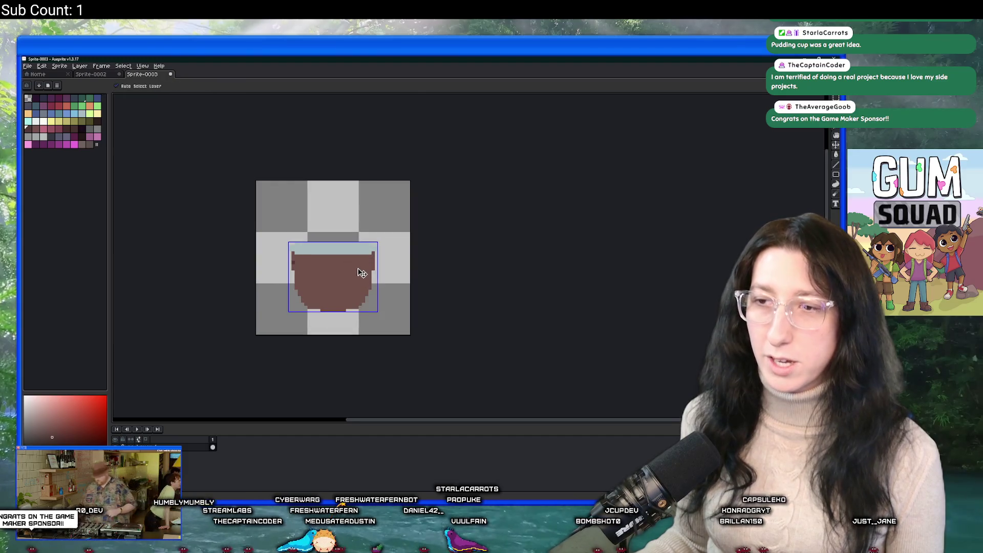
pyautogui.press('g')
pyautogui.click(362, 273)
pyautogui.scroll(2, 362, 273)
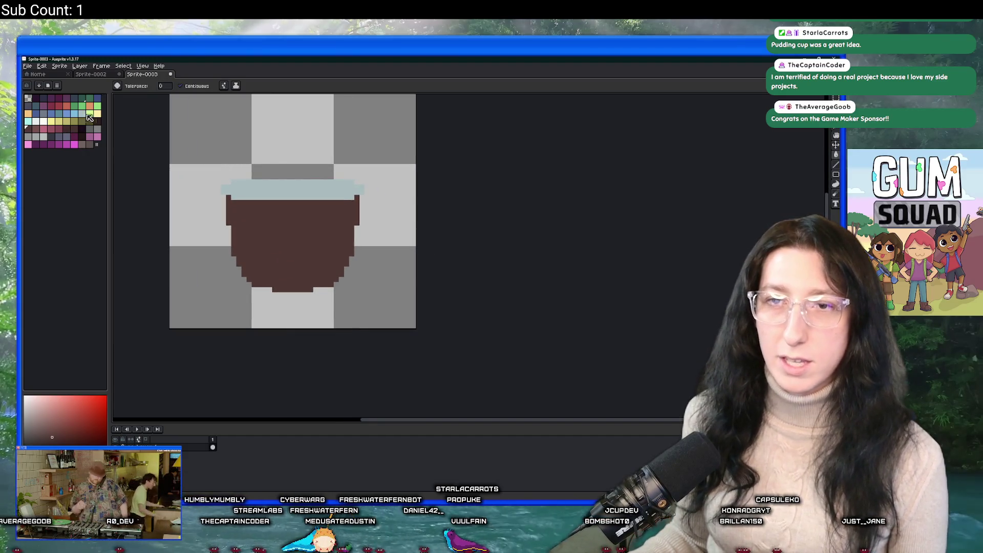
pyautogui.press('b')
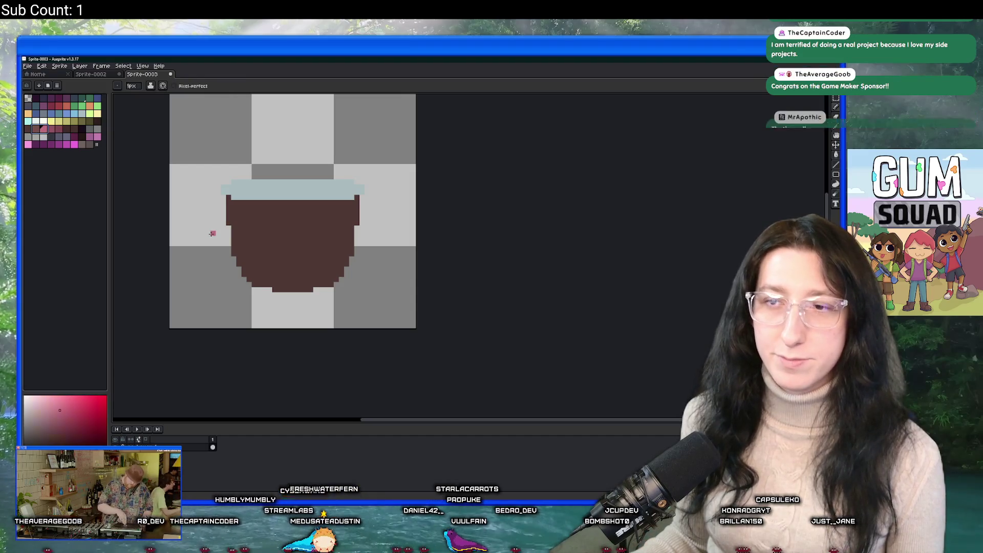
pyautogui.scroll(3, 200, 213)
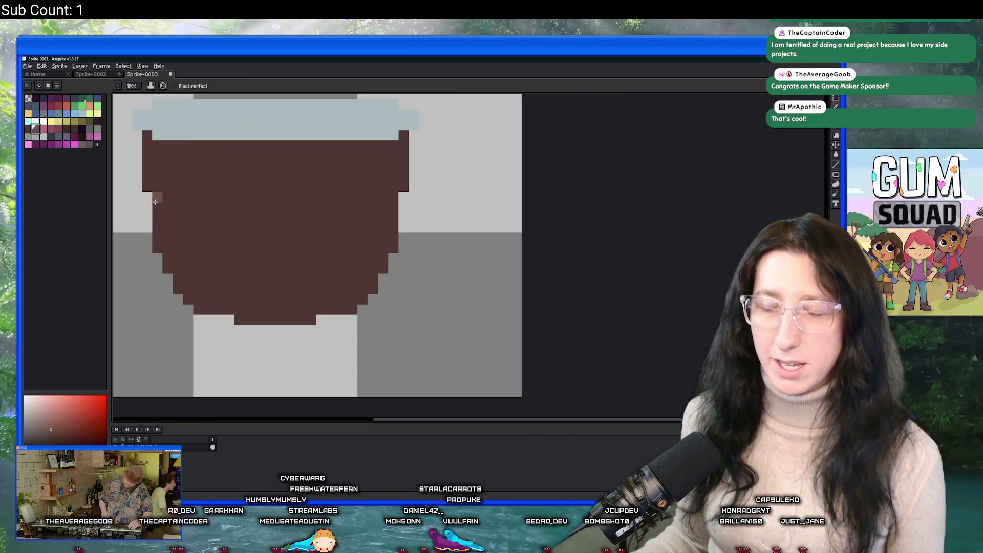
pyautogui.moveTo(173, 232)
pyautogui.mouseDown()
pyautogui.moveTo(272, 242)
pyautogui.moveTo(378, 235)
pyautogui.moveTo(393, 215)
pyautogui.moveTo(287, 236)
pyautogui.moveTo(218, 212)
pyautogui.moveTo(169, 218)
pyautogui.mouseUp()
pyautogui.hotkey('ctrl', 'z')
pyautogui.press('+')
# Select the whole cup and nudge it up a few pixels.
pyautogui.hotkey('ctrl', 'd')
pyautogui.scroll(-4, 169, 218)
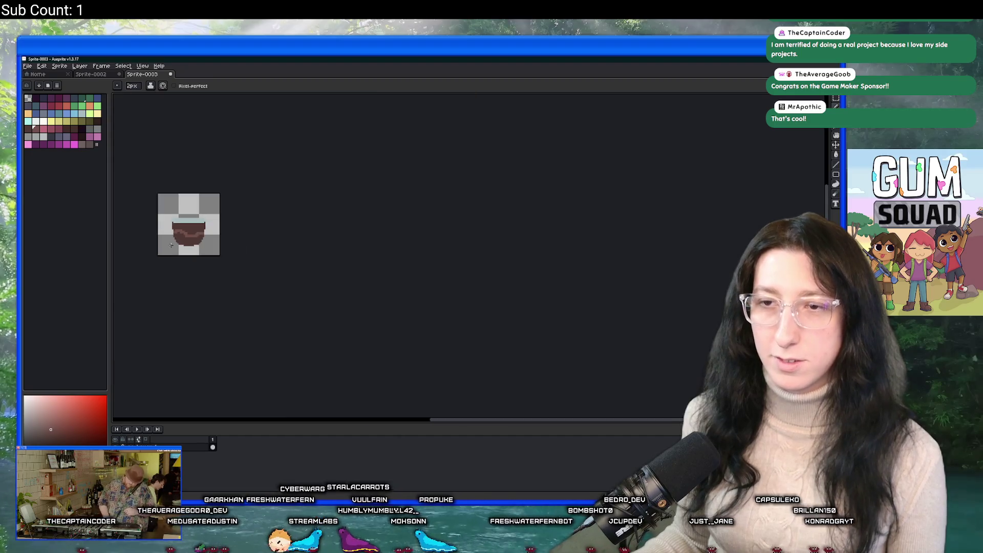
pyautogui.scroll(1, 376, 301)
pyautogui.scroll(1, 376, 301)
pyautogui.moveTo(414, 356); pyautogui.dragTo(245, 200)
pyautogui.press('Up')
pyautogui.press('Up')
pyautogui.press('Up')
pyautogui.press('Up')
pyautogui.hotkey('ctrl', 'd')
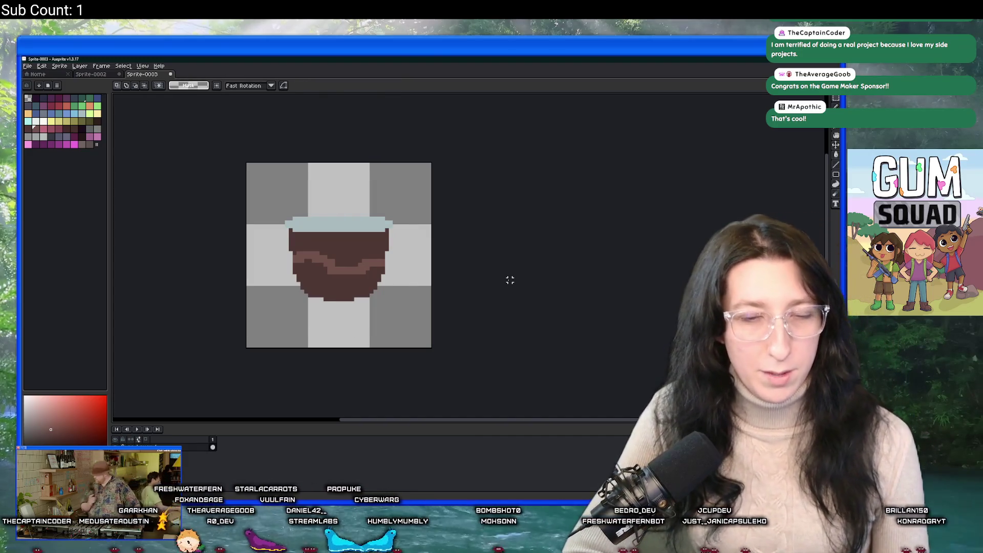
# Shade the inside of the cup rim with a blue-grey pencil stroke.
pyautogui.scroll(2, 510, 280)
pyautogui.press('b')
pyautogui.moveTo(405, 304); pyautogui.dragTo(486, 318)
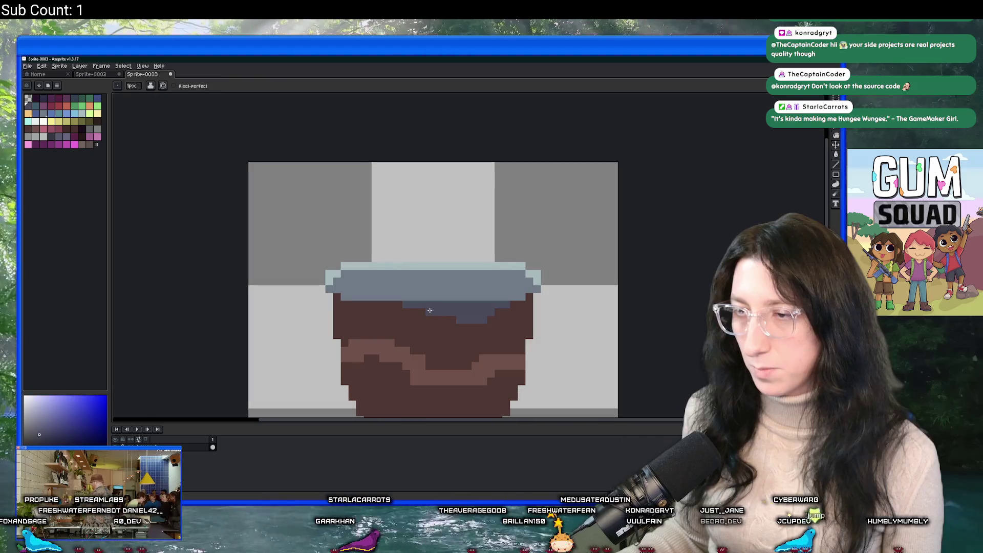
pyautogui.scroll(-5, 446, 297)
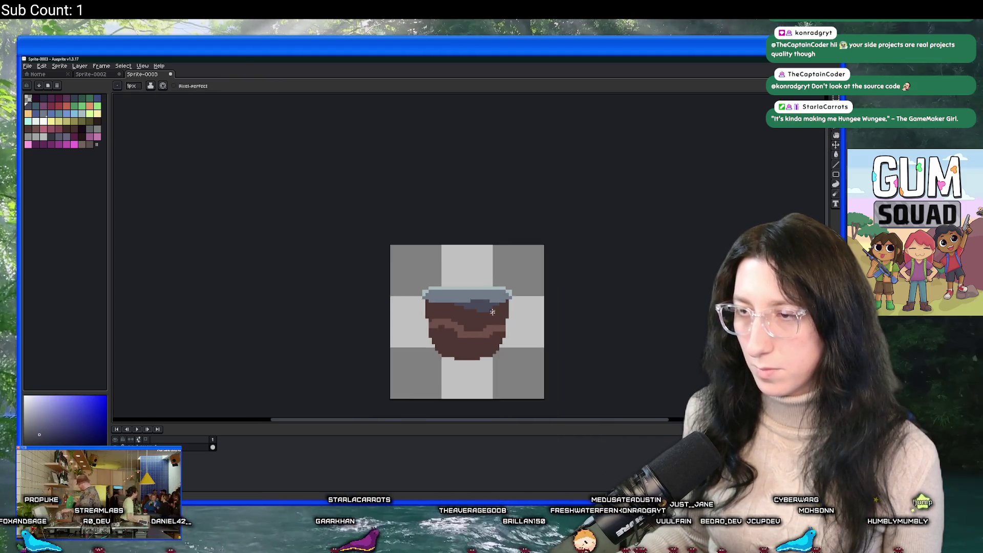
# Draw a dark outline down the pot's right edge using a dark palette colour.
pyautogui.moveTo(535, 331); pyautogui.dragTo(418, 318)
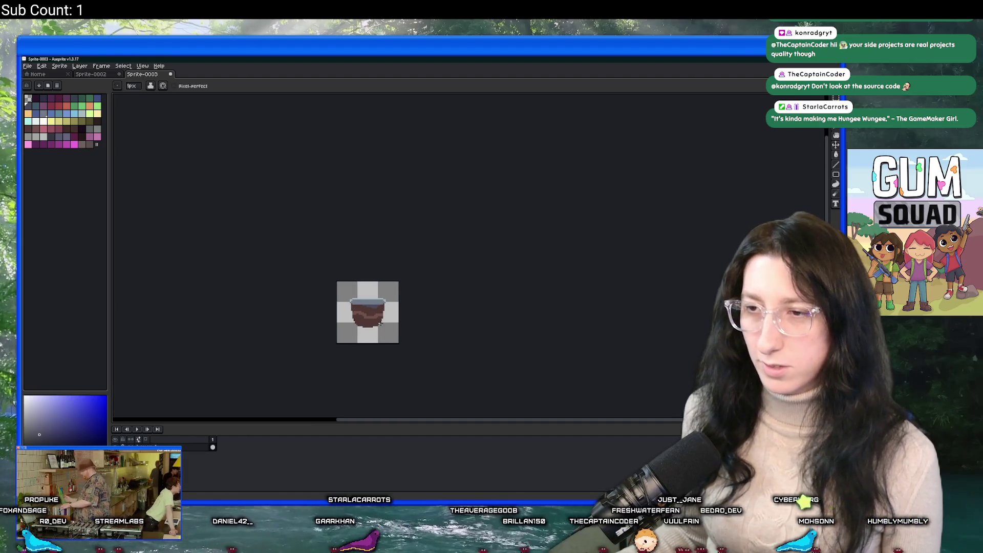
pyautogui.scroll(1, 383, 340)
pyautogui.moveTo(382, 340); pyautogui.dragTo(388, 295)
pyautogui.scroll(2, 390, 295)
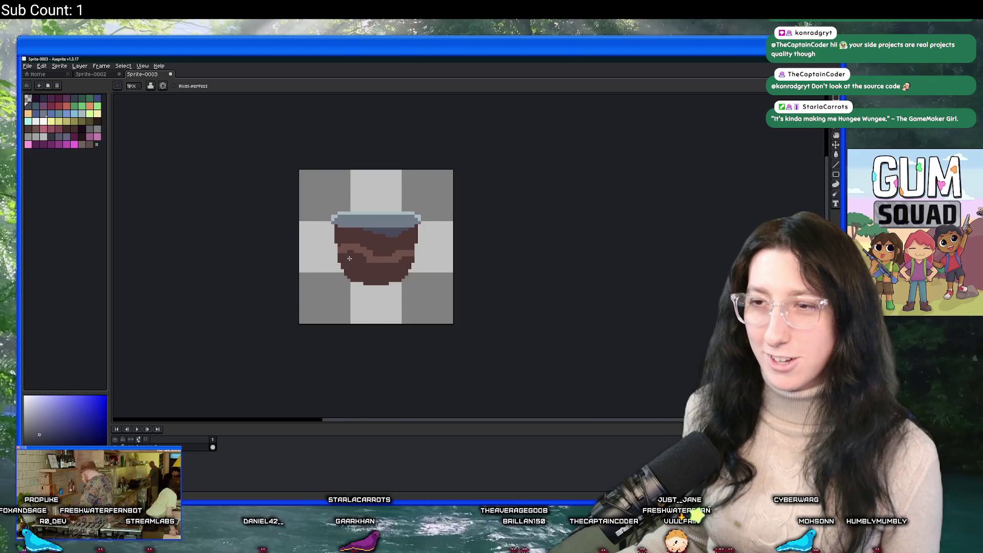
pyautogui.press('i')
pyautogui.scroll(3, 345, 248)
pyautogui.click(345, 248)
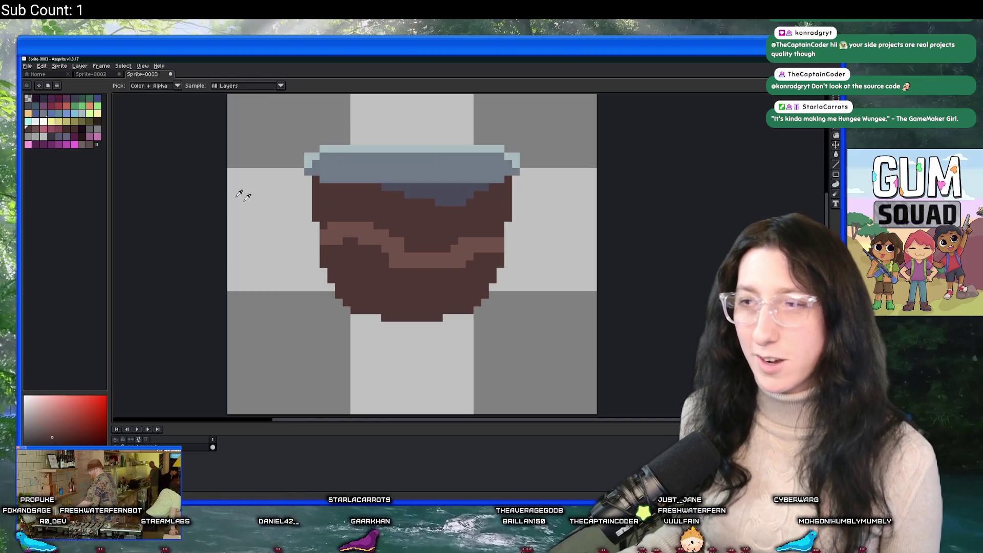
pyautogui.click(96, 121)
pyautogui.press('b')
pyautogui.moveTo(499, 265)
pyautogui.mouseDown()
pyautogui.moveTo(475, 303)
pyautogui.moveTo(374, 316)
pyautogui.moveTo(388, 309)
pyautogui.moveTo(351, 308)
pyautogui.moveTo(375, 308)
pyautogui.moveTo(370, 314)
pyautogui.mouseUp()
pyautogui.scroll(-3, 351, 308)
pyautogui.scroll(3, 384, 294)
pyautogui.click(383, 292)
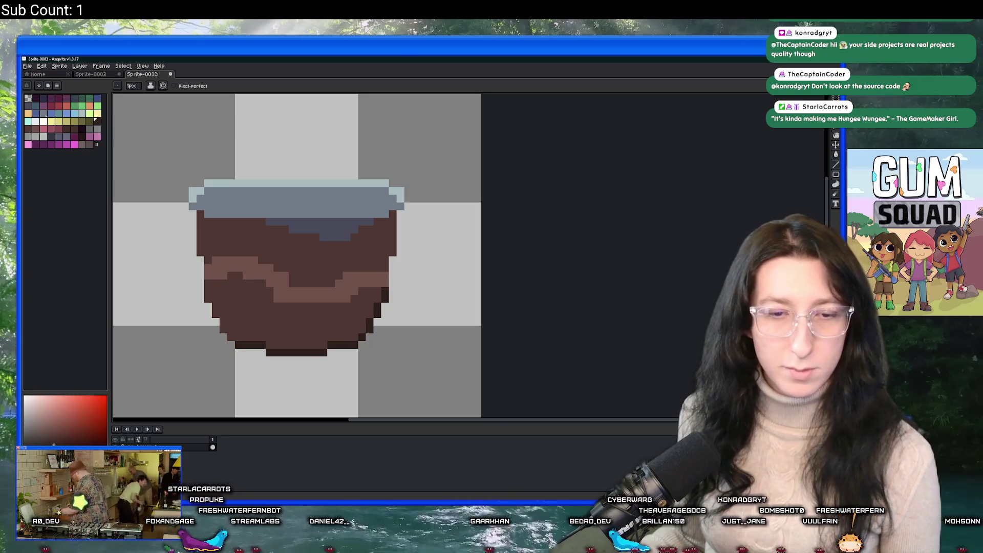
# Sample a pot colour and repaint a couple of pot pixels darker.
pyautogui.moveTo(154, 290); pyautogui.dragTo(184, 280)
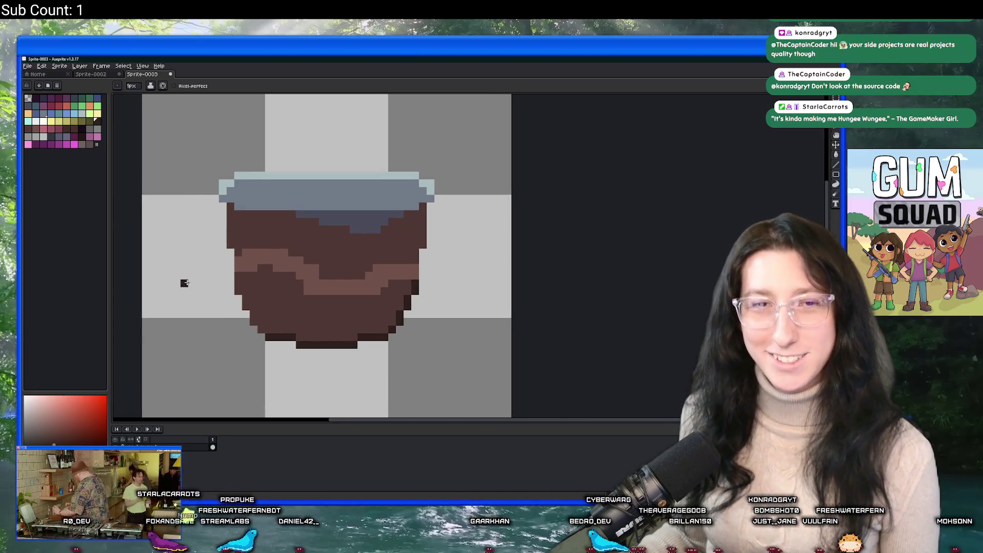
pyautogui.moveTo(353, 259)
pyautogui.mouseDown()
pyautogui.moveTo(291, 274)
pyautogui.moveTo(307, 268)
pyautogui.mouseUp()
pyautogui.press('i')
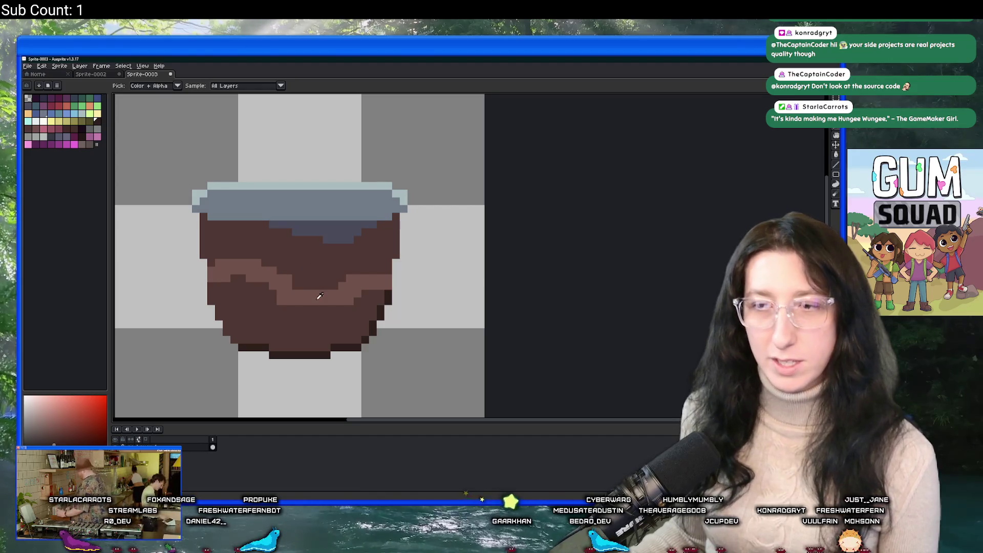
pyautogui.scroll(1, 368, 286)
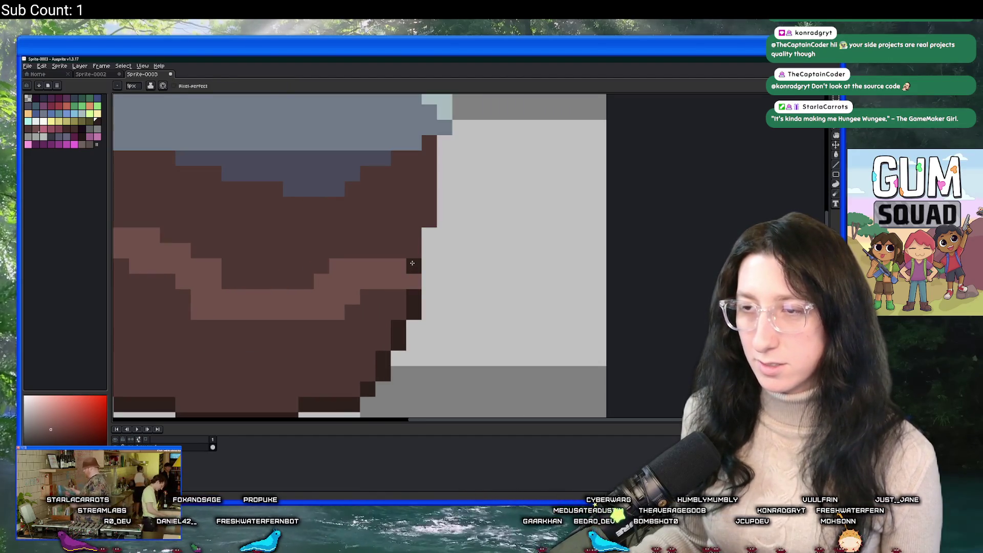
pyautogui.click(403, 237)
pyautogui.press('b')
pyautogui.moveTo(411, 266)
pyautogui.mouseDown()
pyautogui.moveTo(411, 282)
pyautogui.moveTo(427, 246)
pyautogui.moveTo(427, 186)
pyautogui.mouseUp()
pyautogui.scroll(3, 413, 289)
pyautogui.scroll(-5, 427, 186)
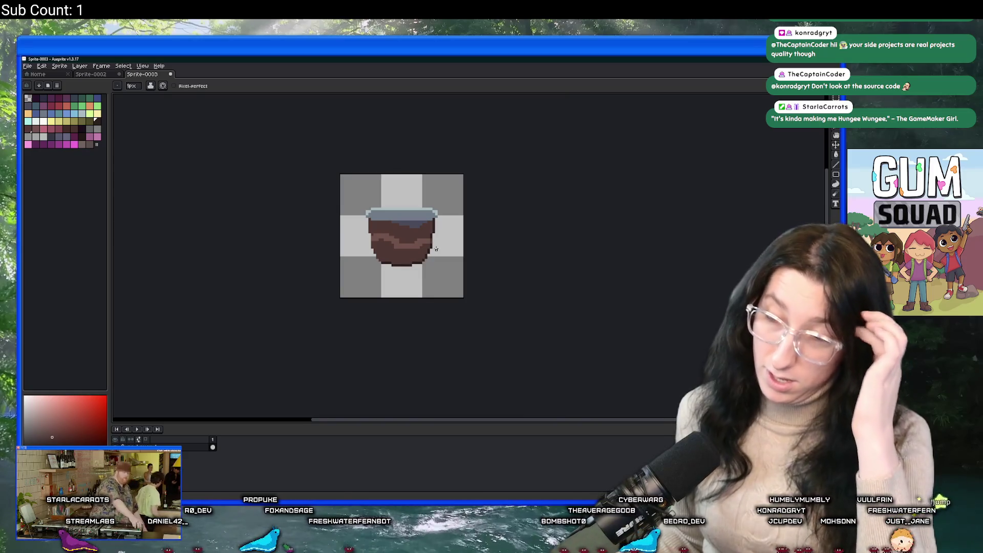
pyautogui.scroll(4, 436, 249)
pyautogui.moveTo(383, 274); pyautogui.dragTo(384, 284)
# Paint lighter brown pixels along the pot's left and lower-left outline.
pyautogui.scroll(1, 384, 285)
pyautogui.scroll(-3, 385, 277)
pyautogui.scroll(2, 385, 277)
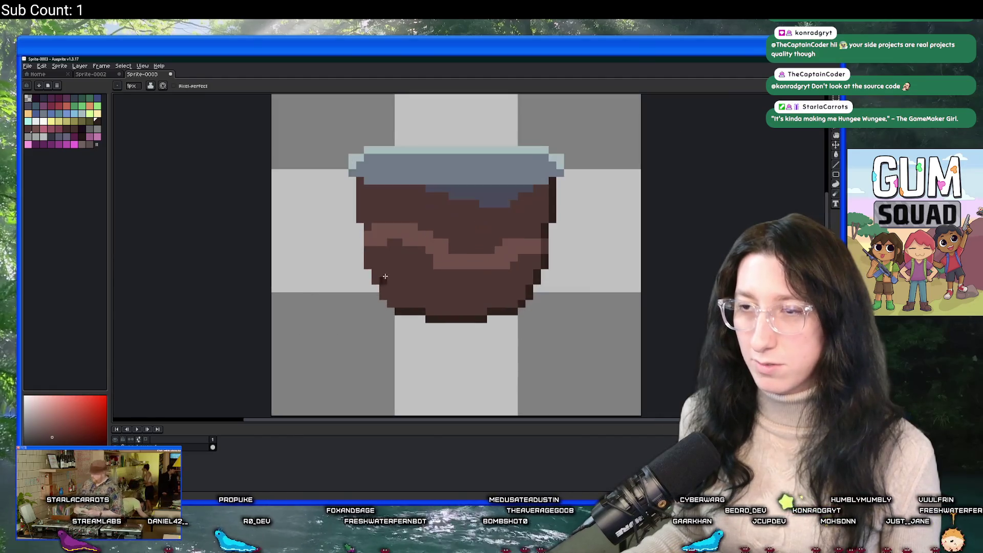
pyautogui.scroll(3, 373, 228)
pyautogui.moveTo(359, 179)
pyautogui.mouseDown()
pyautogui.moveTo(358, 154)
pyautogui.moveTo(359, 234)
pyautogui.mouseUp()
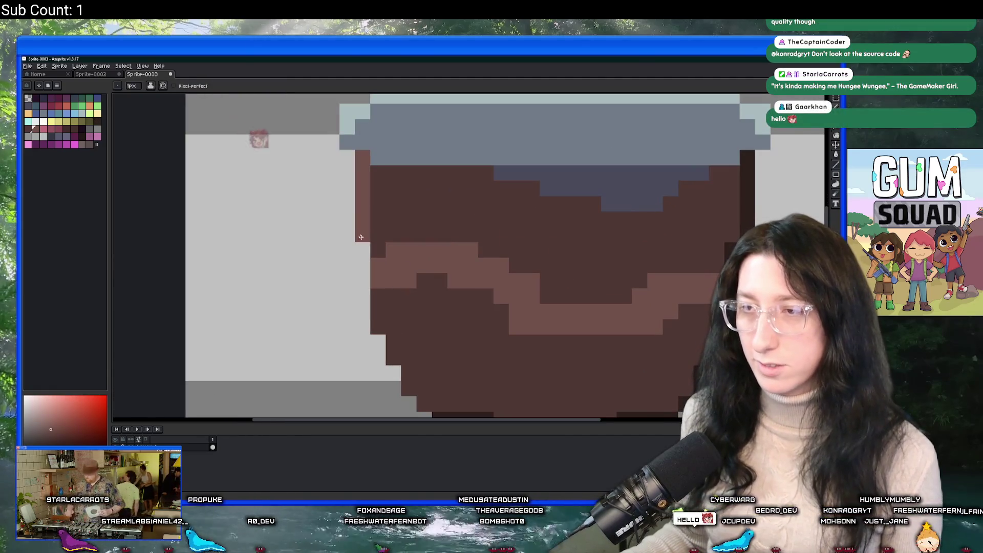
pyautogui.moveTo(358, 287); pyautogui.dragTo(405, 373)
pyautogui.scroll(-5, 404, 373)
pyautogui.scroll(4, 419, 324)
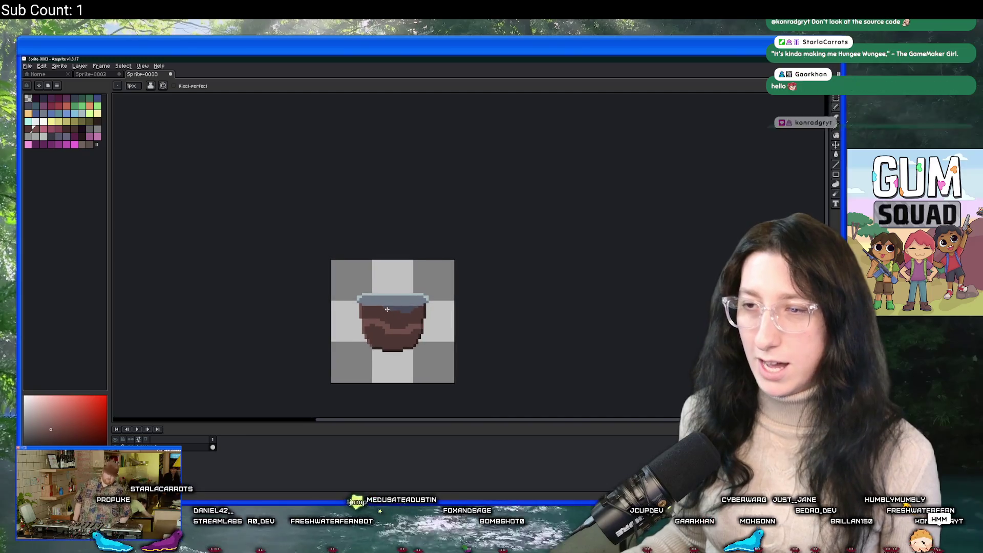
pyautogui.scroll(1, 388, 310)
pyautogui.scroll(2, 405, 292)
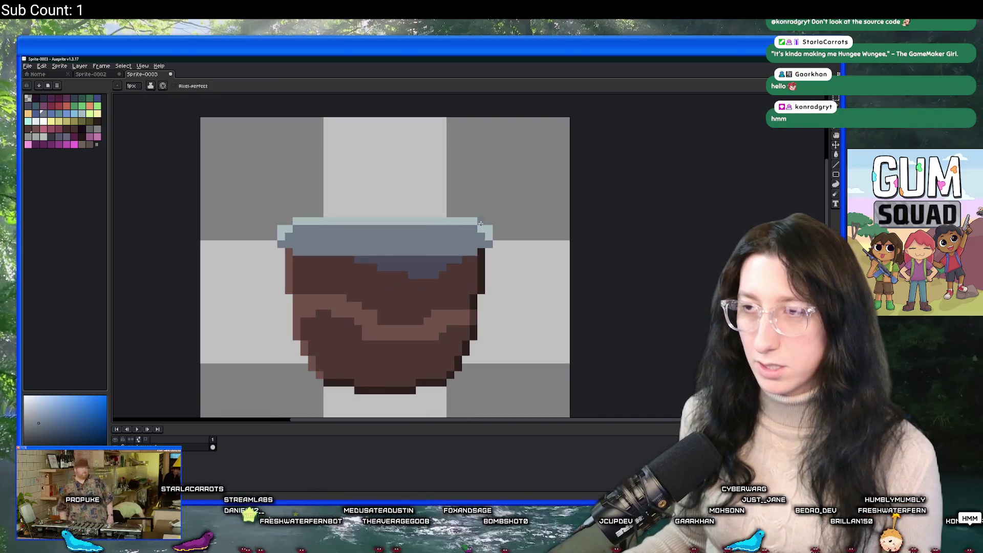
# Zoom in and out to inspect the pot's outline.
pyautogui.press('e')
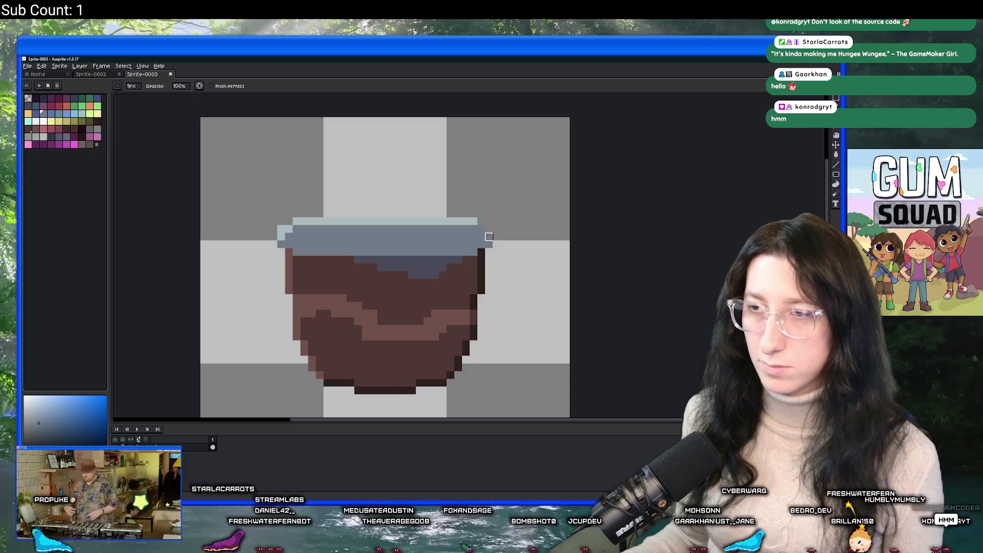
pyautogui.scroll(-2, 489, 229)
pyautogui.scroll(1, 500, 256)
pyautogui.scroll(-1, 490, 251)
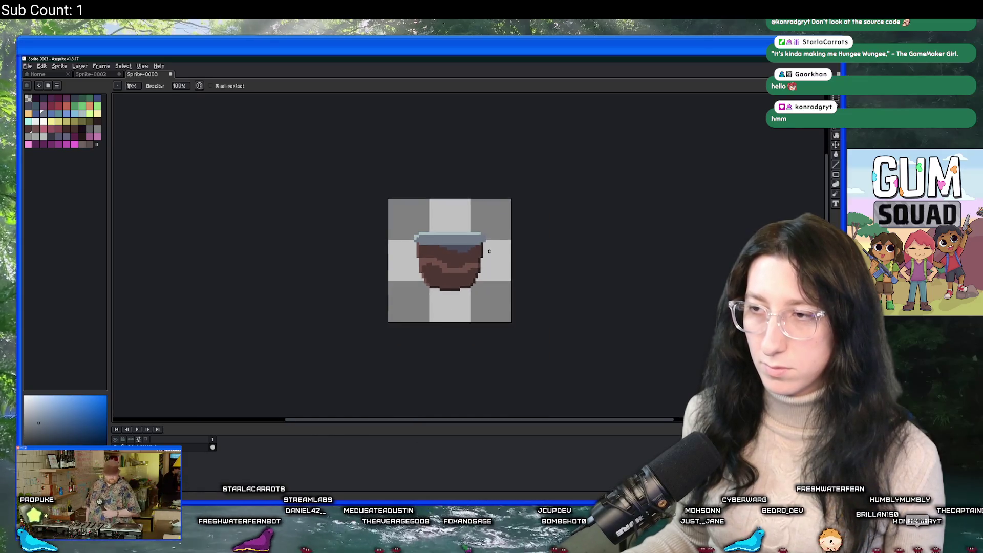
pyautogui.scroll(-1, 489, 251)
pyautogui.scroll(2, 445, 263)
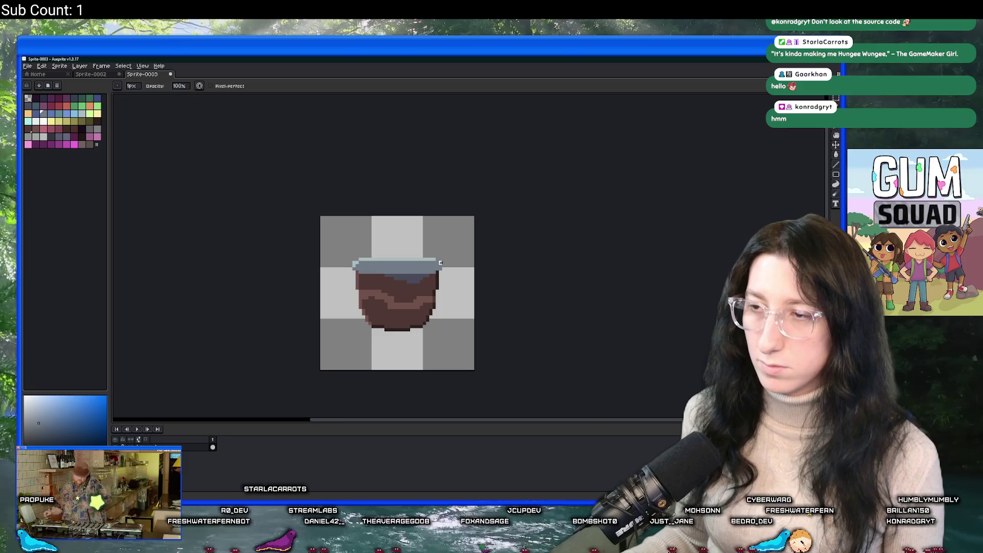
pyautogui.scroll(-1, 448, 271)
pyautogui.scroll(1, 456, 281)
pyautogui.scroll(-1, 322, 233)
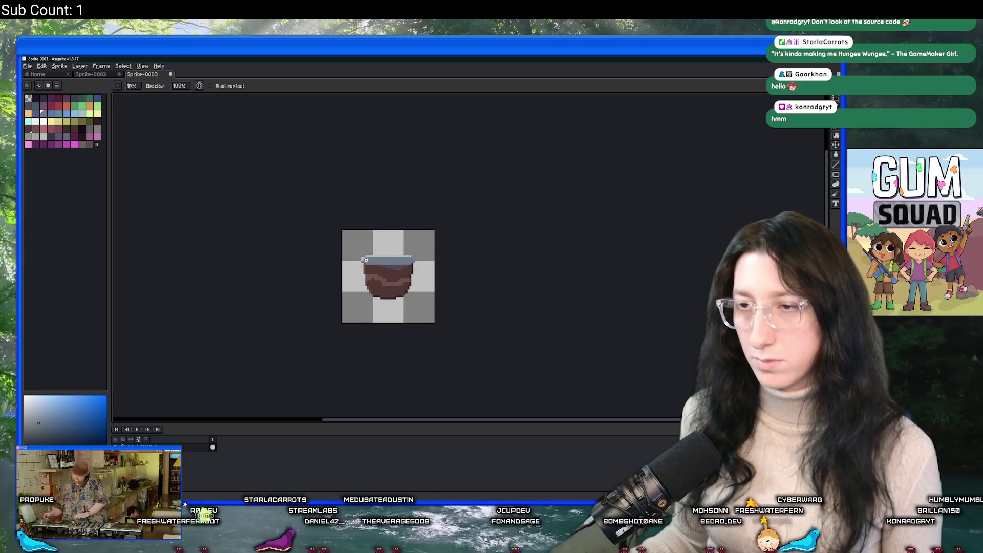
pyautogui.scroll(3, 361, 257)
pyautogui.scroll(-4, 341, 287)
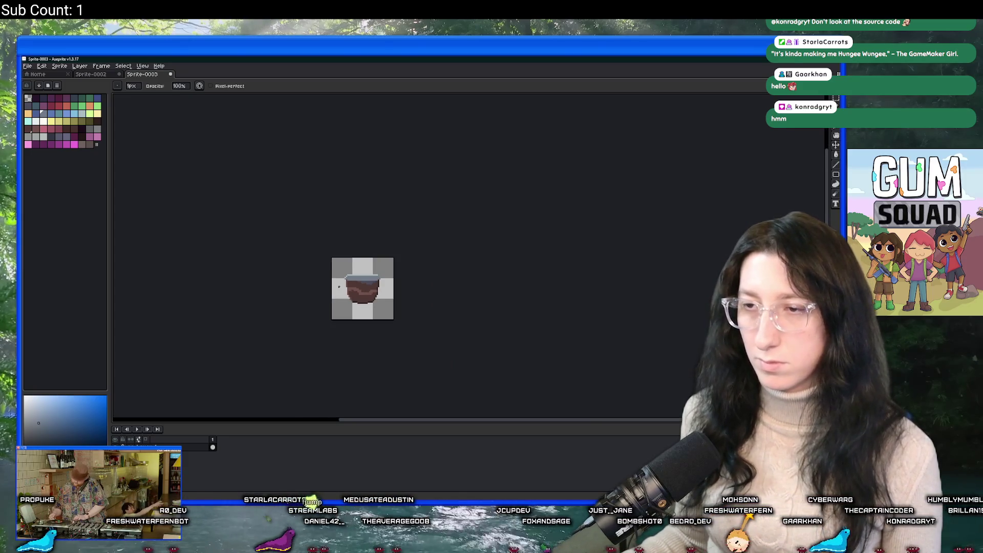
# Sample the lid's grey and draw a new grey row along the lid.
pyautogui.press('v')
pyautogui.press('b')
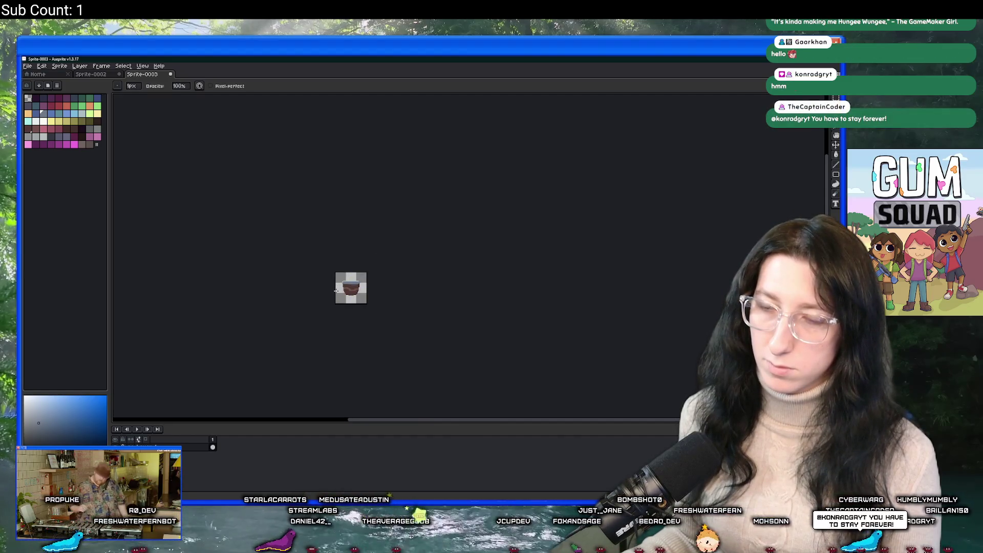
pyautogui.scroll(6, 335, 291)
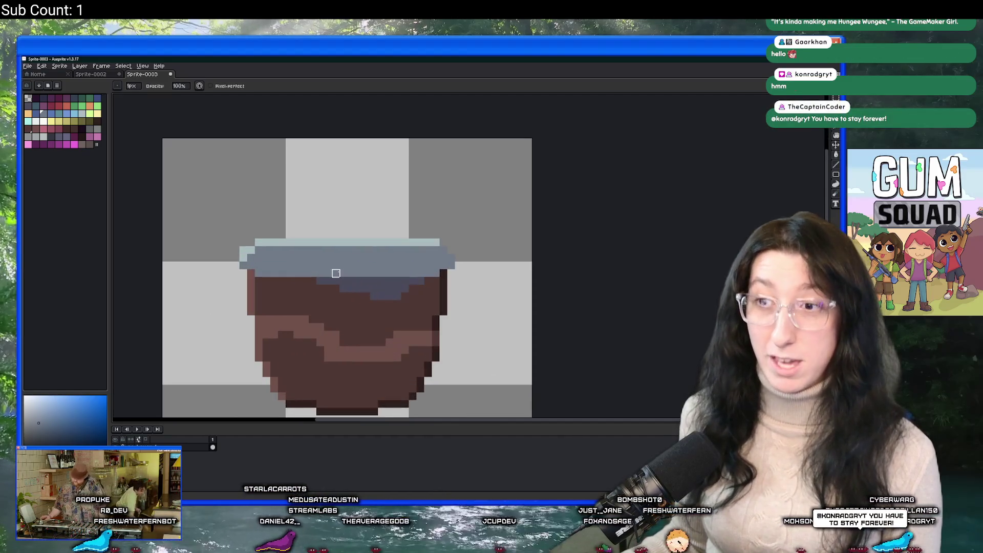
pyautogui.press('i')
pyautogui.click(313, 277)
pyautogui.press('b')
pyautogui.moveTo(292, 280); pyautogui.dragTo(424, 281)
pyautogui.scroll(-5, 424, 281)
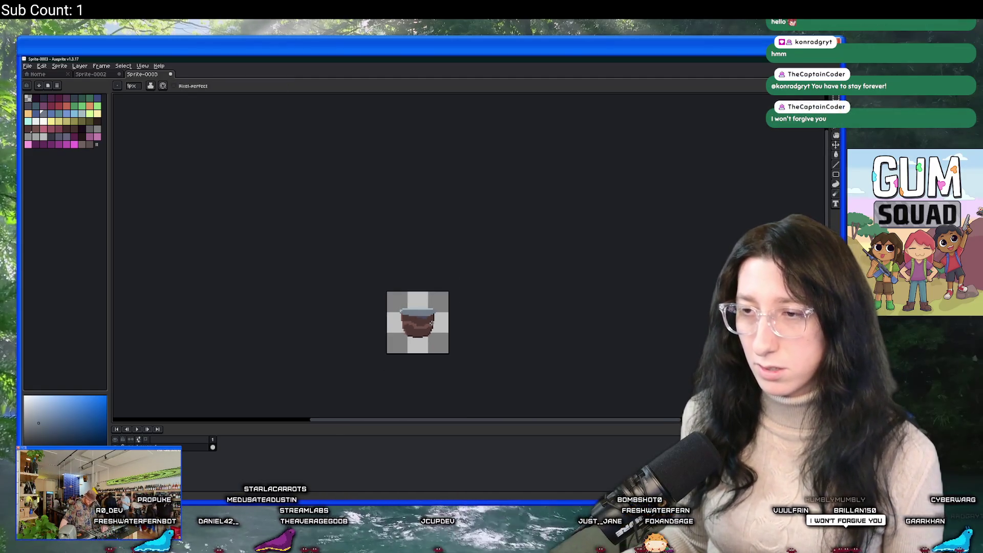
pyautogui.scroll(5, 423, 318)
# Paint dark slate shadow pixels and a dark slate row beneath the lid.
pyautogui.moveTo(445, 335); pyautogui.dragTo(404, 321)
pyautogui.click(359, 314)
pyautogui.click(467, 314)
pyautogui.click(457, 324)
pyautogui.scroll(-3, 457, 323)
pyautogui.scroll(2, 410, 321)
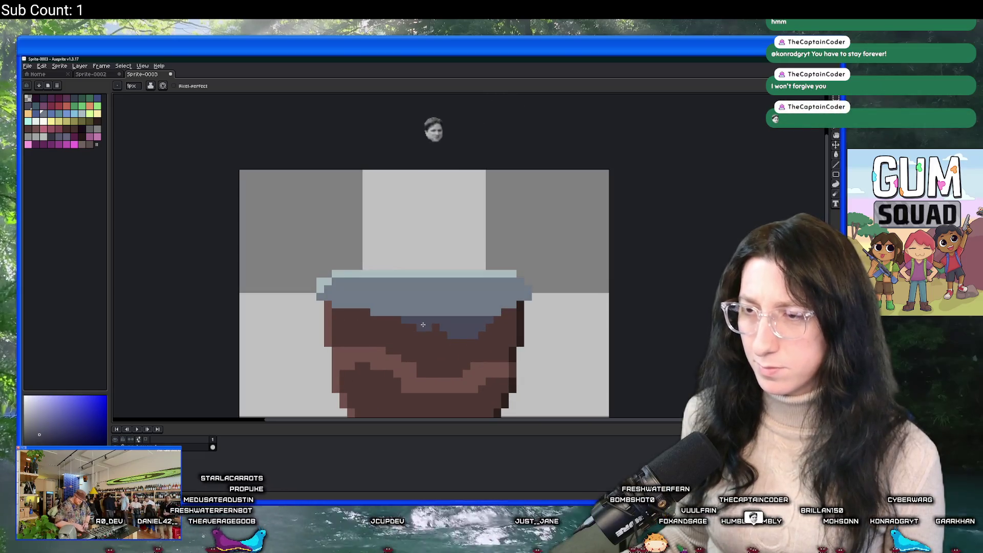
pyautogui.scroll(-6, 410, 321)
pyautogui.scroll(3, 430, 327)
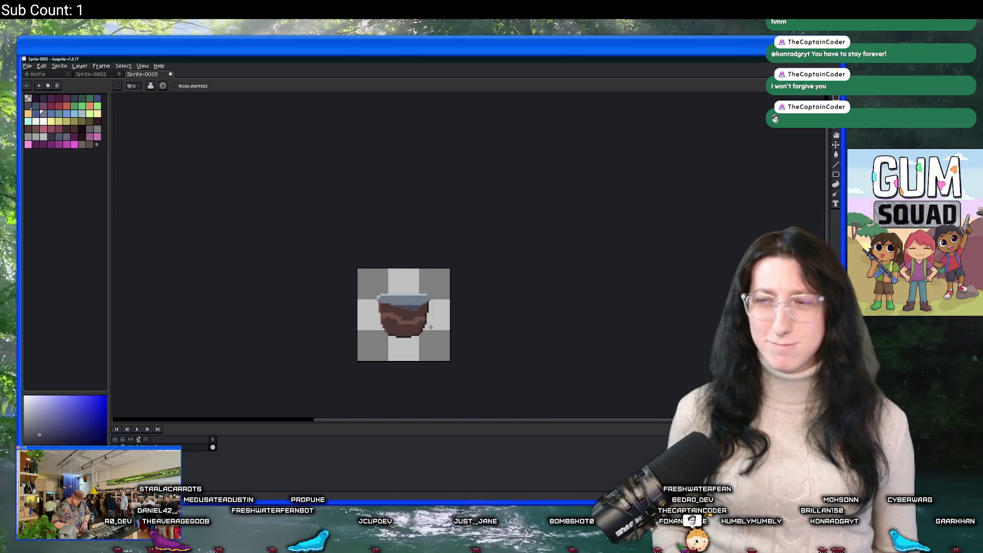
pyautogui.scroll(4, 425, 323)
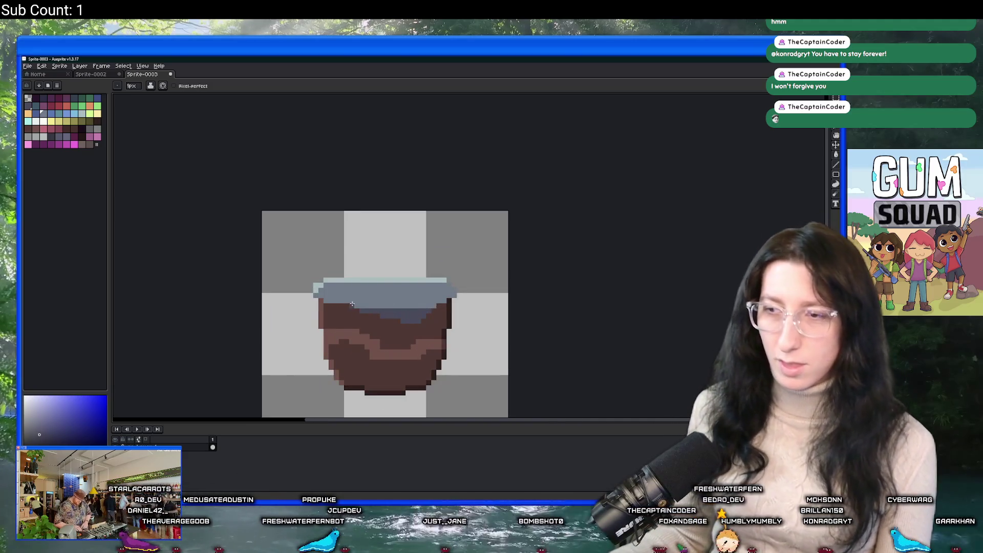
pyautogui.moveTo(354, 306); pyautogui.dragTo(432, 303)
pyautogui.scroll(-3, 433, 303)
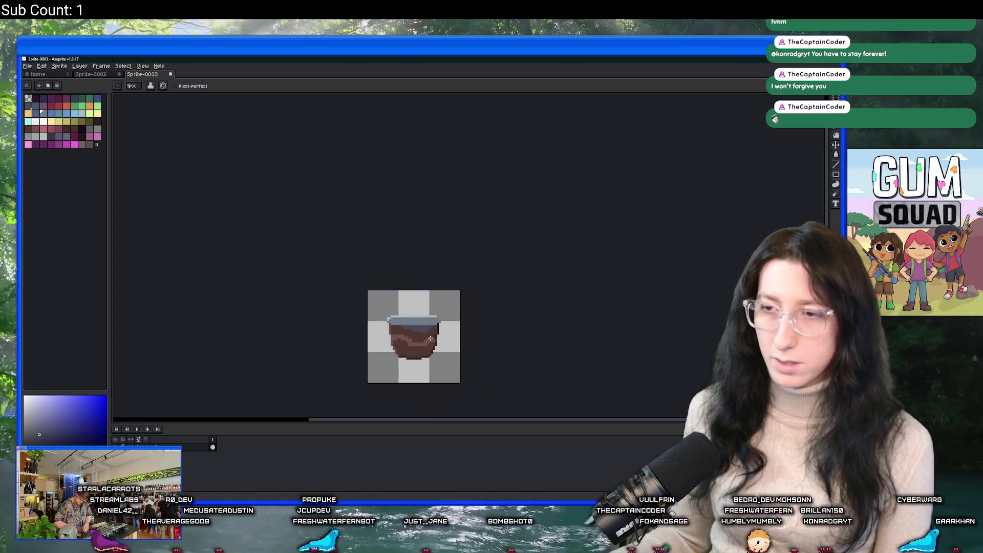
pyautogui.scroll(4, 405, 327)
# Review the finished pot and bring up the Export File dialog.
pyautogui.press('v')
pyautogui.press('b')
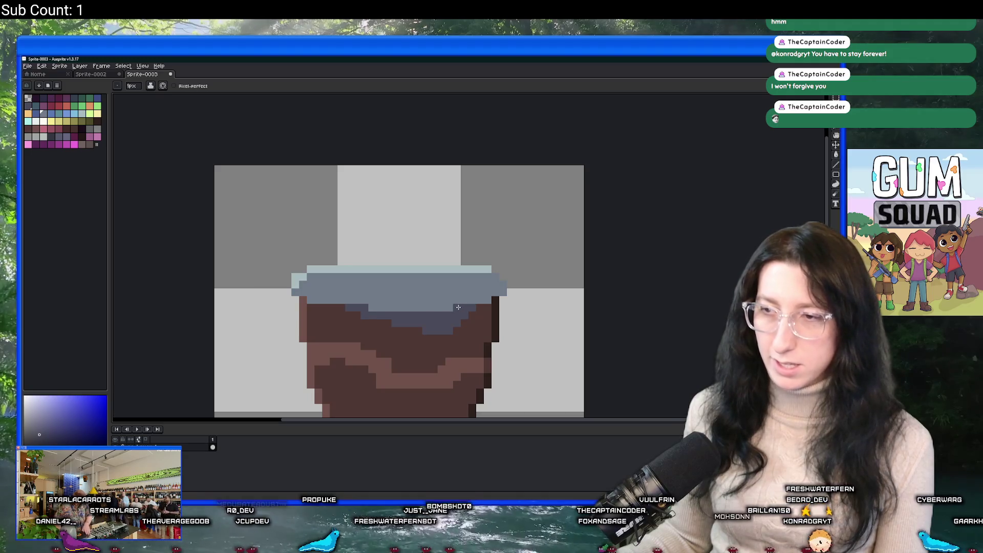
pyautogui.scroll(-3, 468, 334)
pyautogui.scroll(-2, 469, 348)
pyautogui.scroll(4, 466, 358)
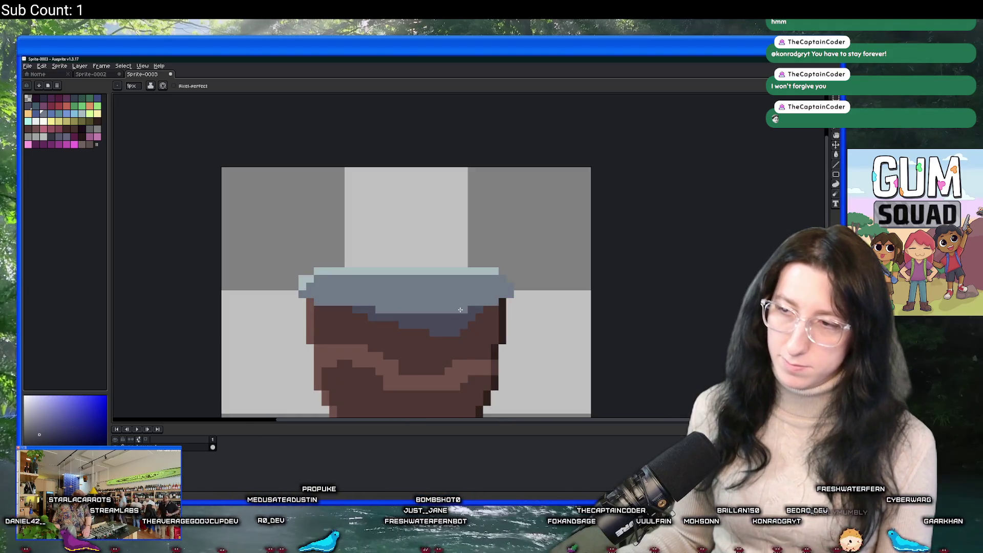
pyautogui.scroll(-3, 464, 373)
pyautogui.scroll(-2, 425, 296)
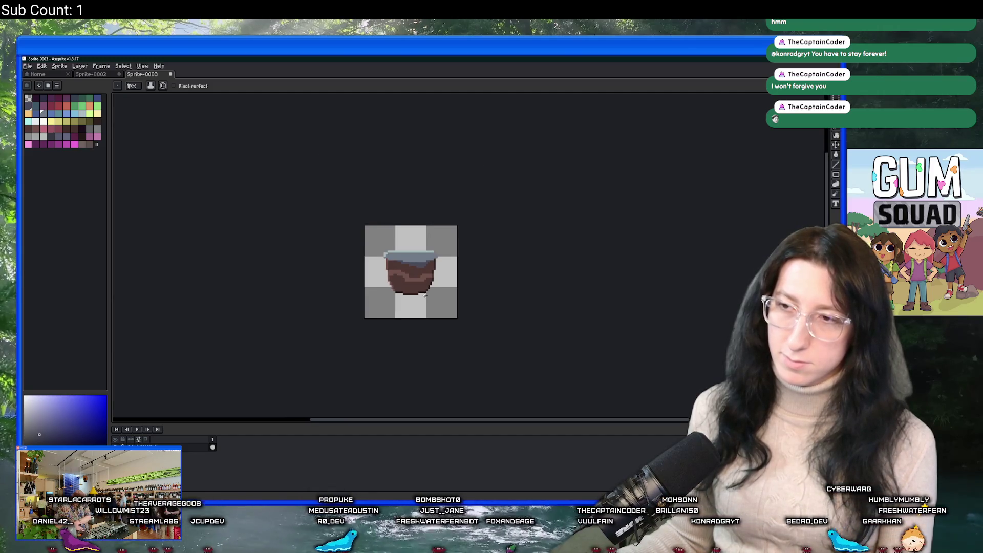
pyautogui.scroll(1, 424, 295)
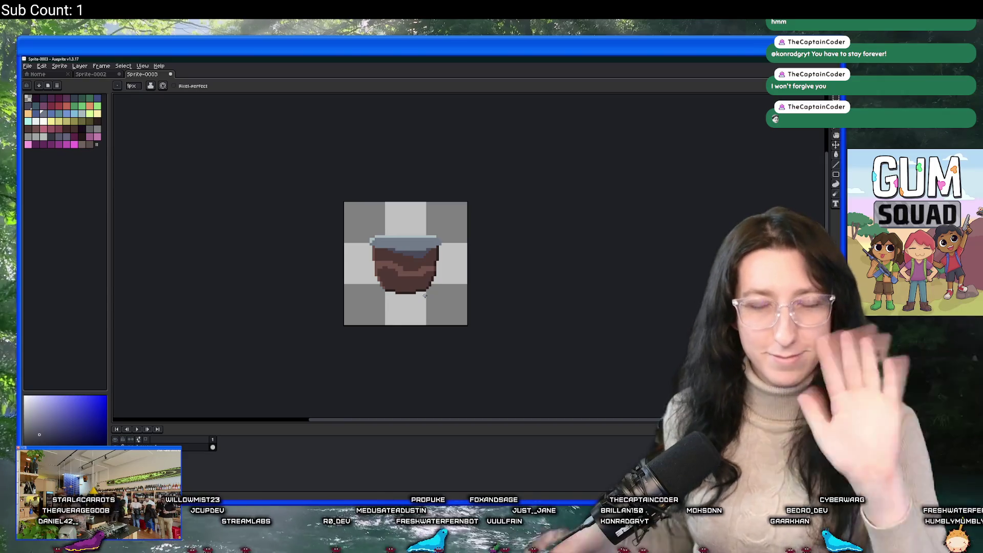
pyautogui.scroll(2, 439, 212)
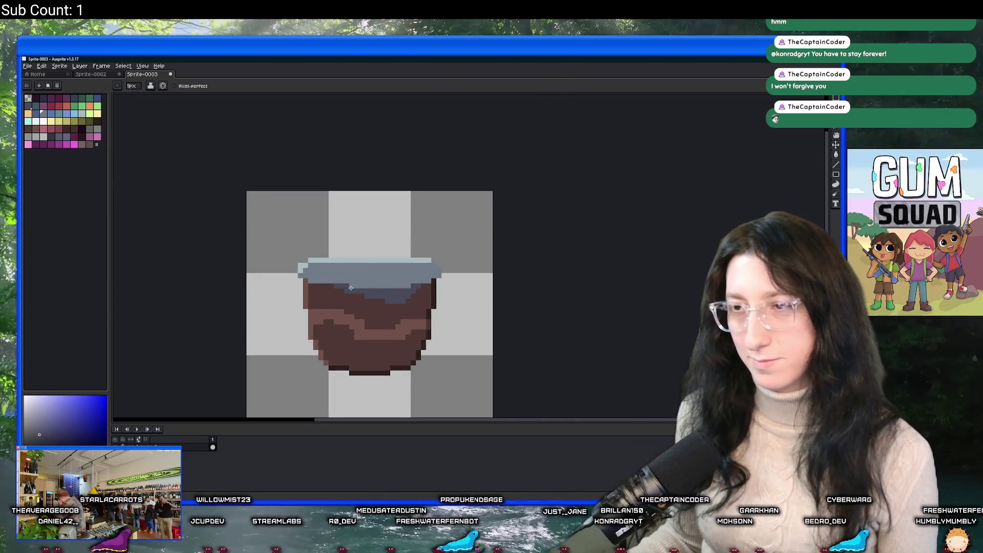
pyautogui.scroll(2, 353, 290)
pyautogui.scroll(-2, 350, 287)
pyautogui.hotkey('ctrl', 'shift', 'e')
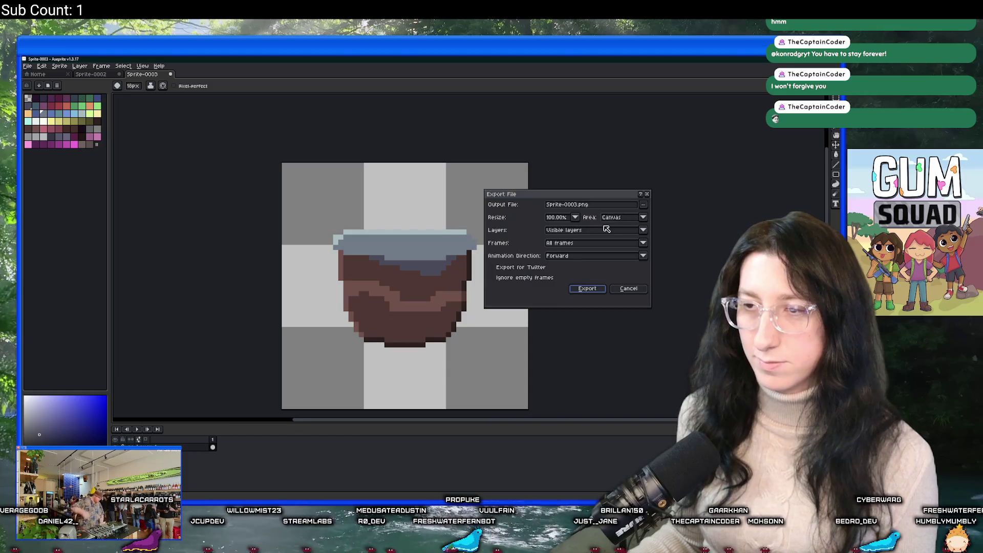
# Browse to the UnknownSpaces Art folder as the export destination.
pyautogui.click(643, 205)
pyautogui.click(648, 215)
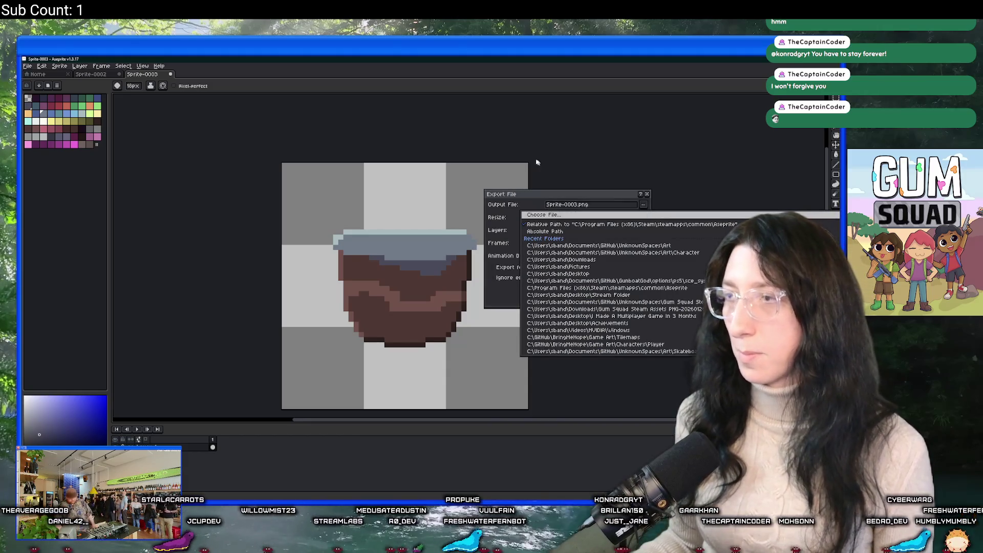
pyautogui.scroll(1, 50, 124)
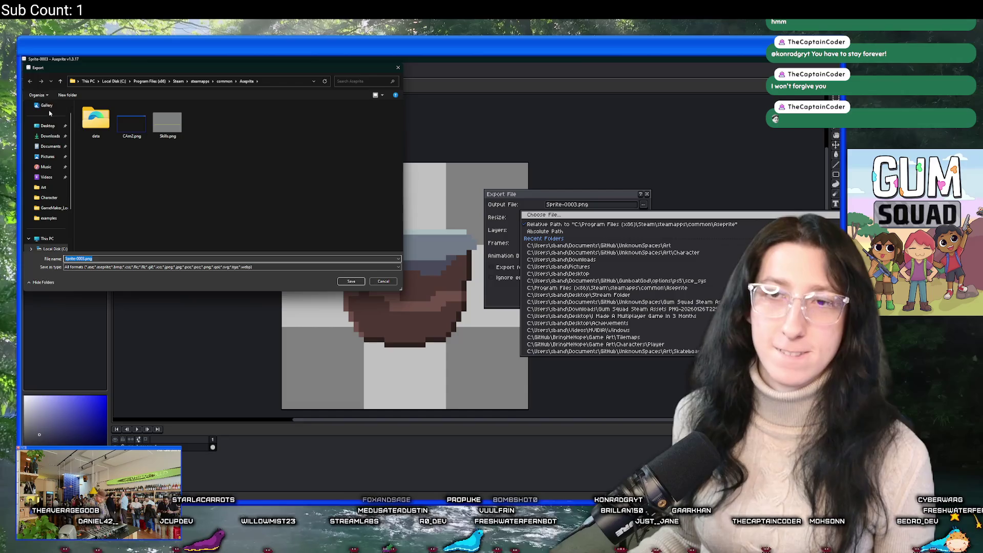
pyautogui.click(47, 125)
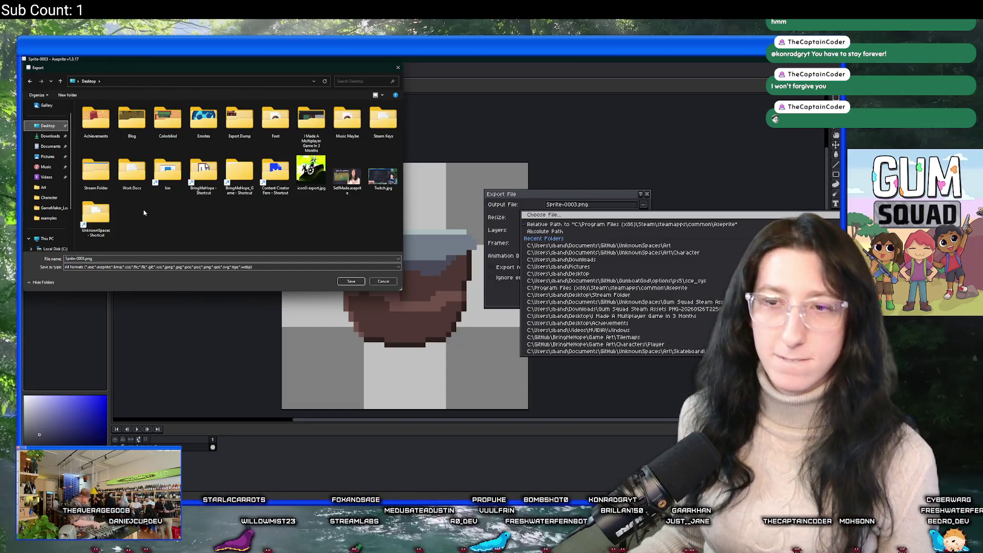
pyautogui.doubleClick(100, 212)
pyautogui.click(115, 125)
pyautogui.doubleClick(114, 124)
# Name the file ChocolatePudding.png, save, and run the export.
pyautogui.write('Ch')
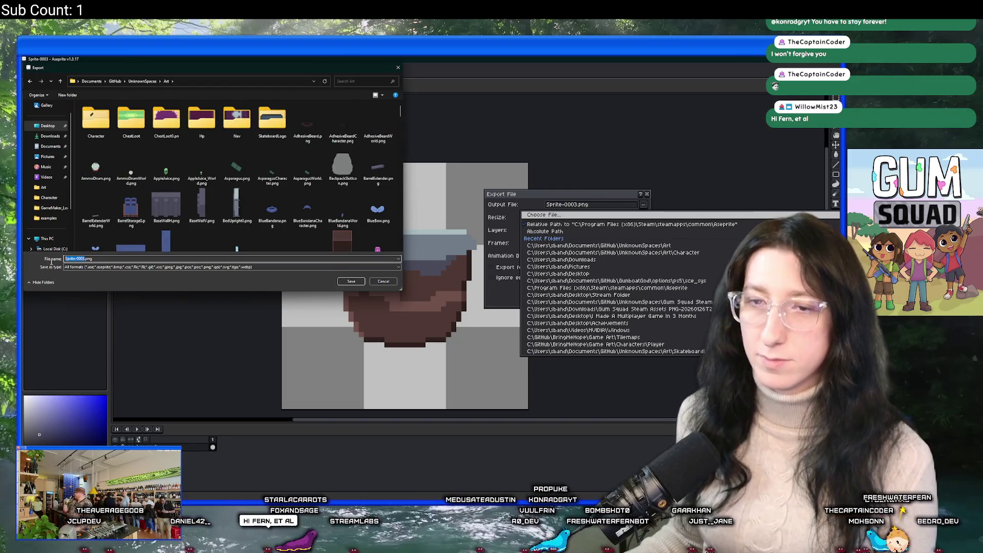
pyautogui.write('ocolate|')
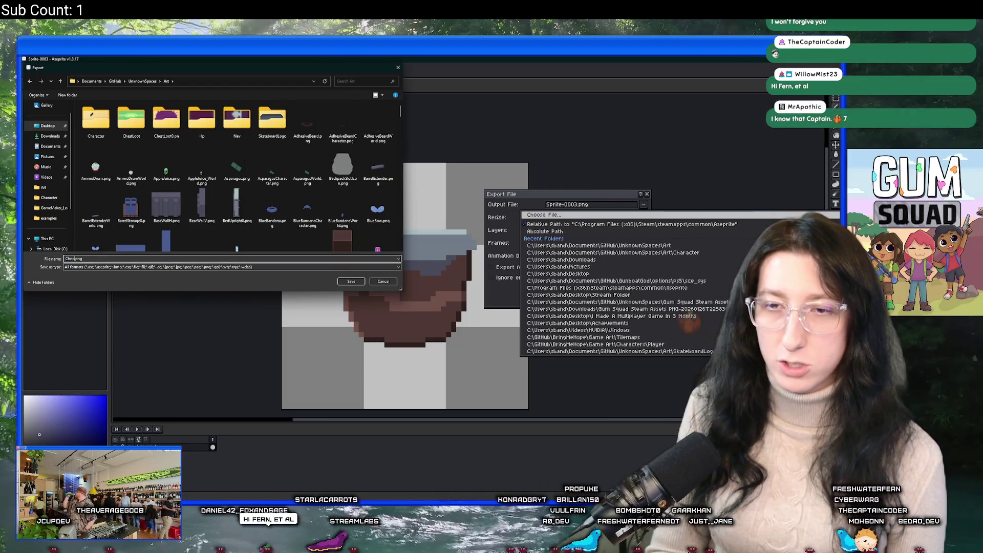
pyautogui.press('Return')
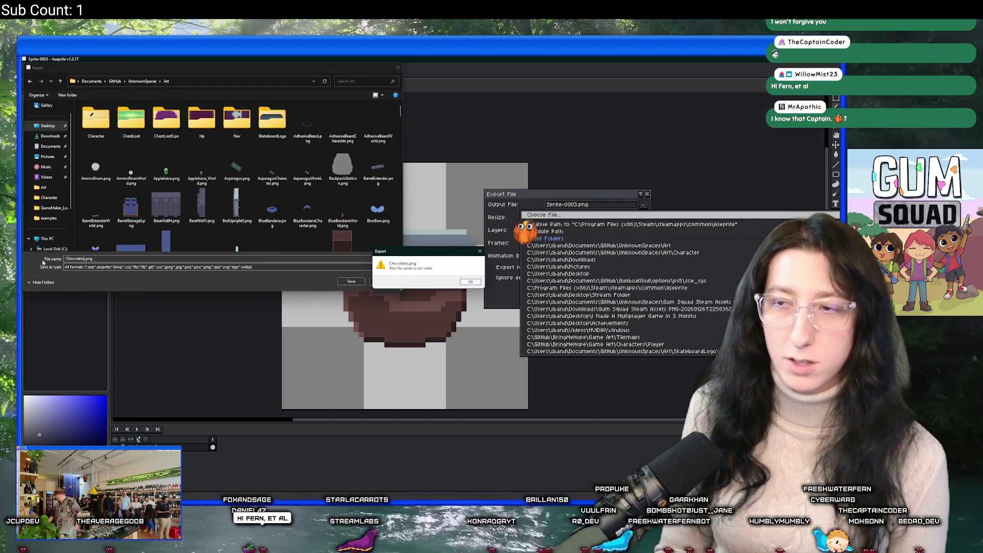
pyautogui.press('Return')
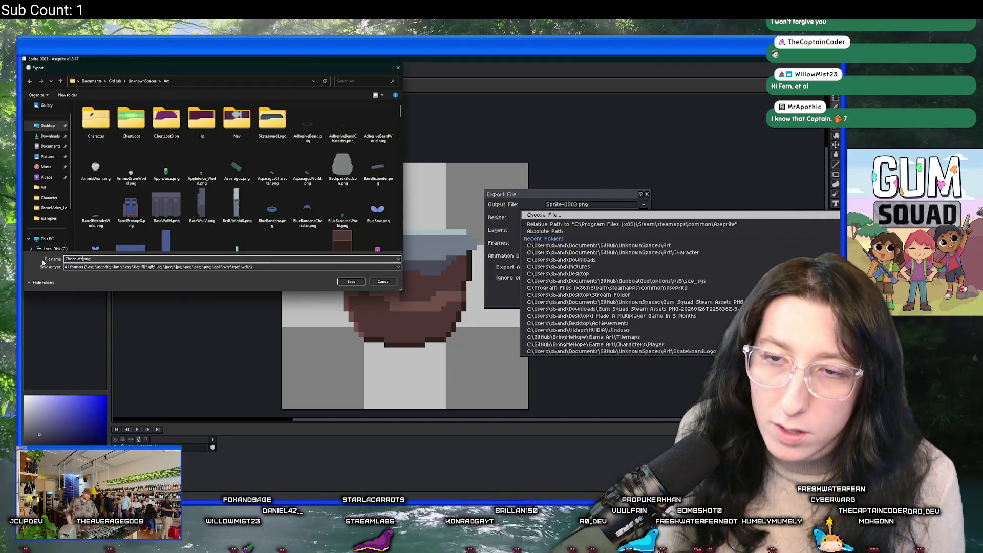
pyautogui.write('Pudding')
pyautogui.press('Return')
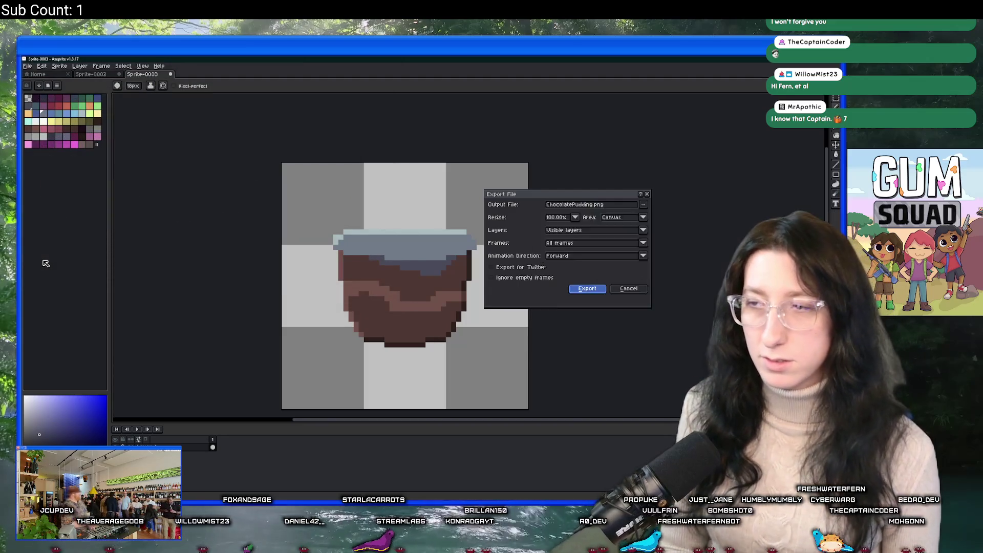
pyautogui.press('Return')
pyautogui.click(59, 66)
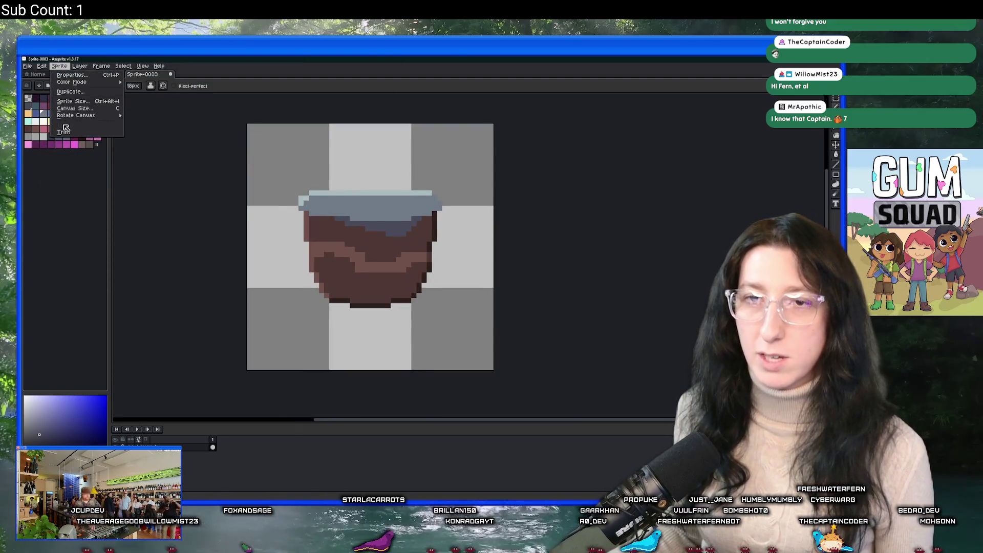
# Trim the pudding sprite to the pot and scale it down to 25%.
pyautogui.click(63, 132)
pyautogui.click(61, 67)
pyautogui.click(90, 101)
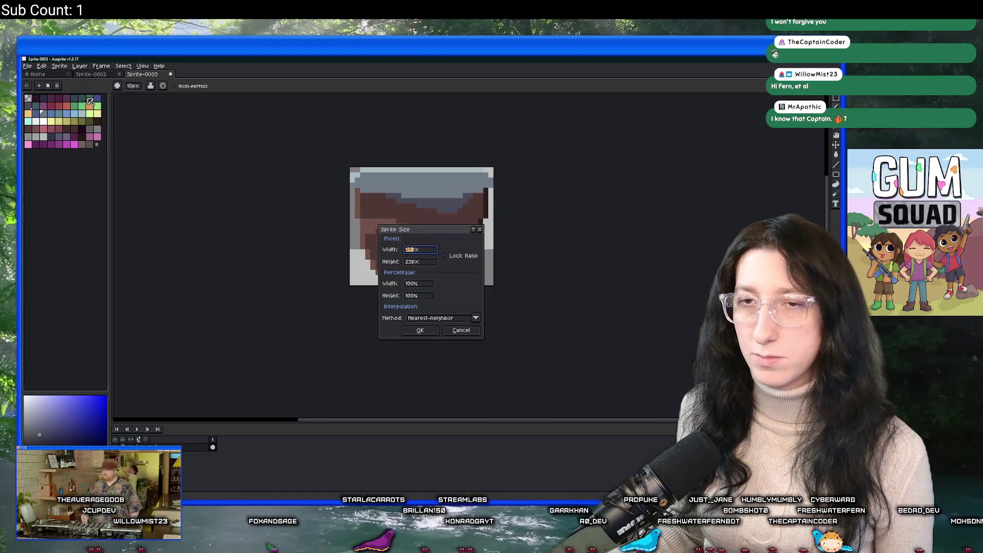
pyautogui.doubleClick(421, 282)
pyautogui.write('25')
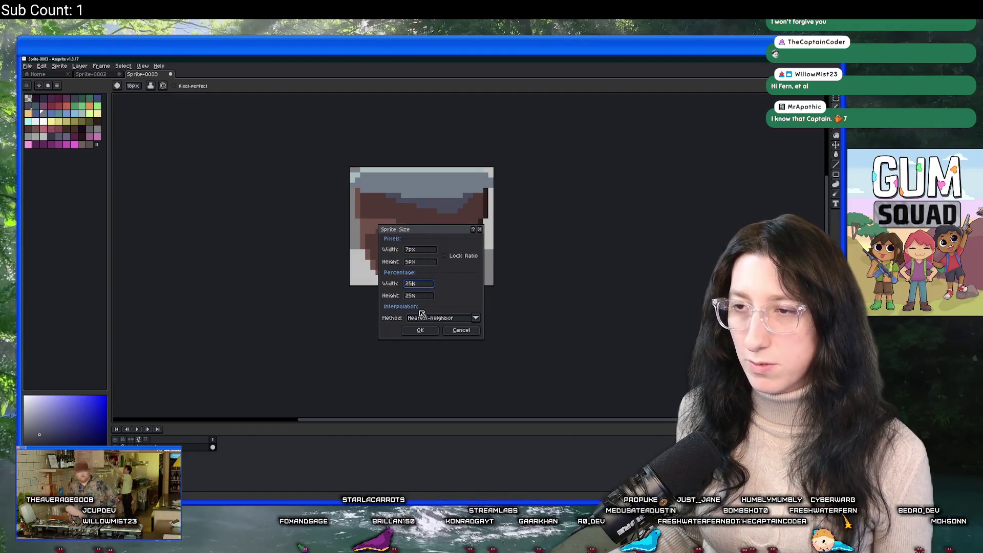
pyautogui.click(424, 331)
pyautogui.scroll(-2, 280, 241)
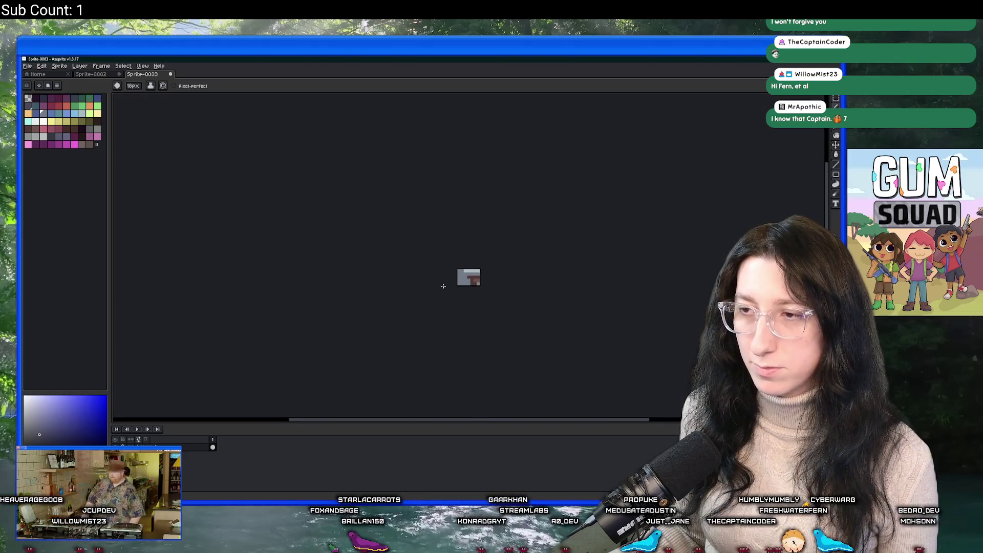
pyautogui.scroll(3, 280, 241)
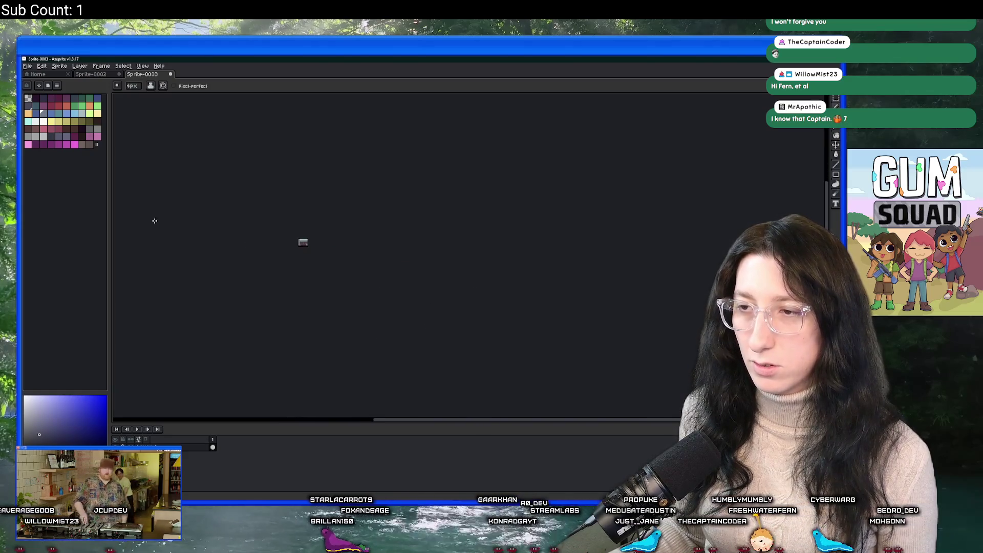
# Rescale the trimmed sprite to 40% instead.
pyautogui.click(56, 66)
pyautogui.click(77, 99)
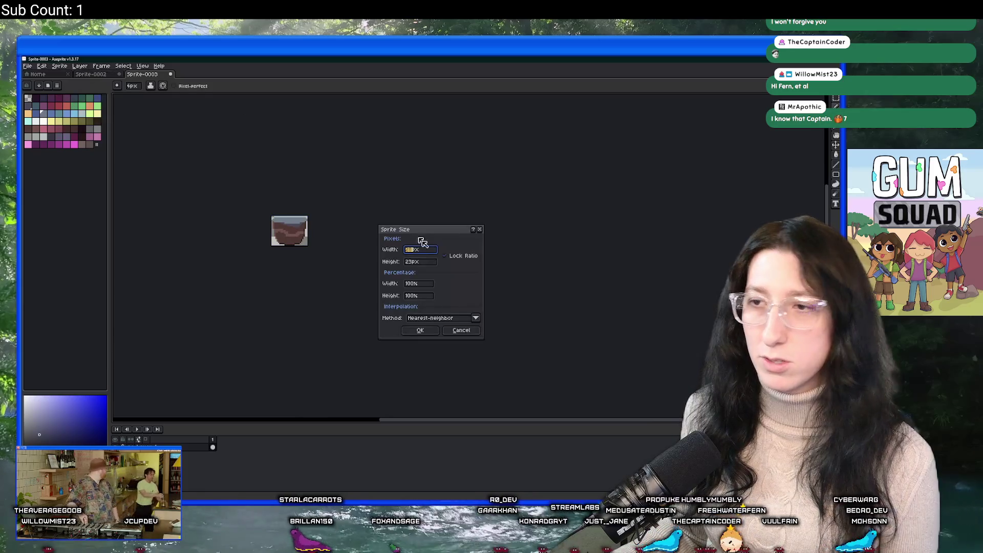
pyautogui.doubleClick(419, 283)
pyautogui.write('4')
pyautogui.press('Return')
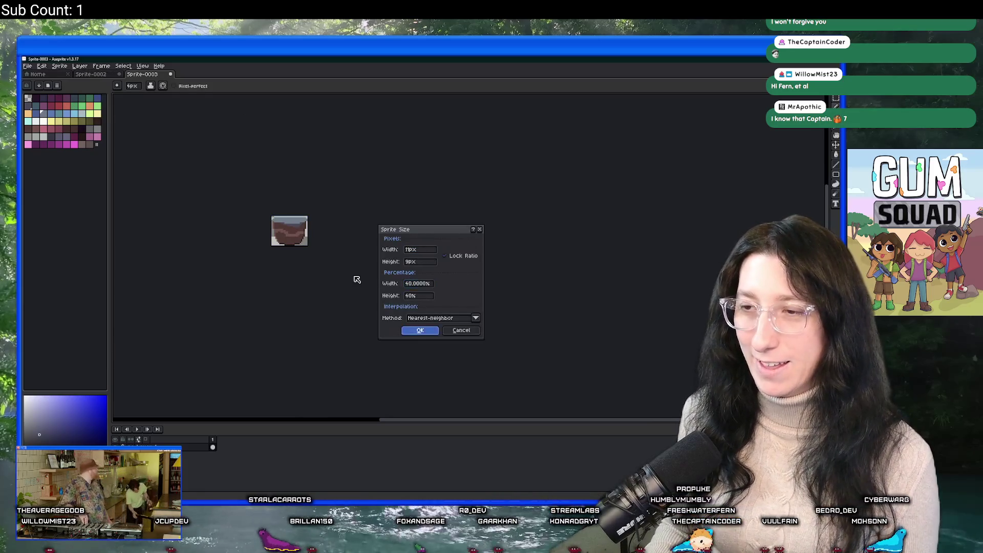
pyautogui.scroll(4, 234, 233)
pyautogui.scroll(-4, 256, 238)
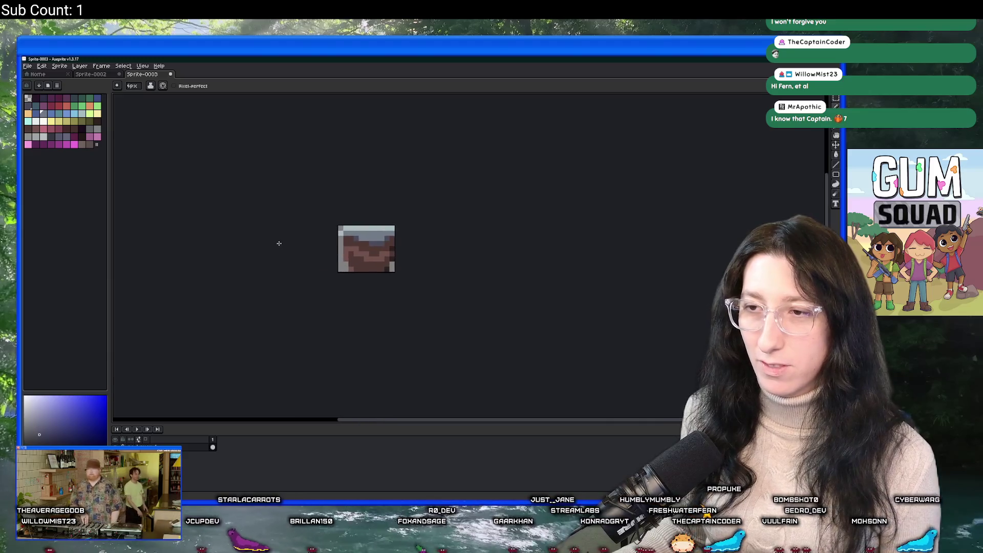
# Export the resized sprite as ChocolatePuddingCharacter.png, then open GameMaker's Items group options.
pyautogui.hotkey('ctrl', 'alt', 'shift', 's')
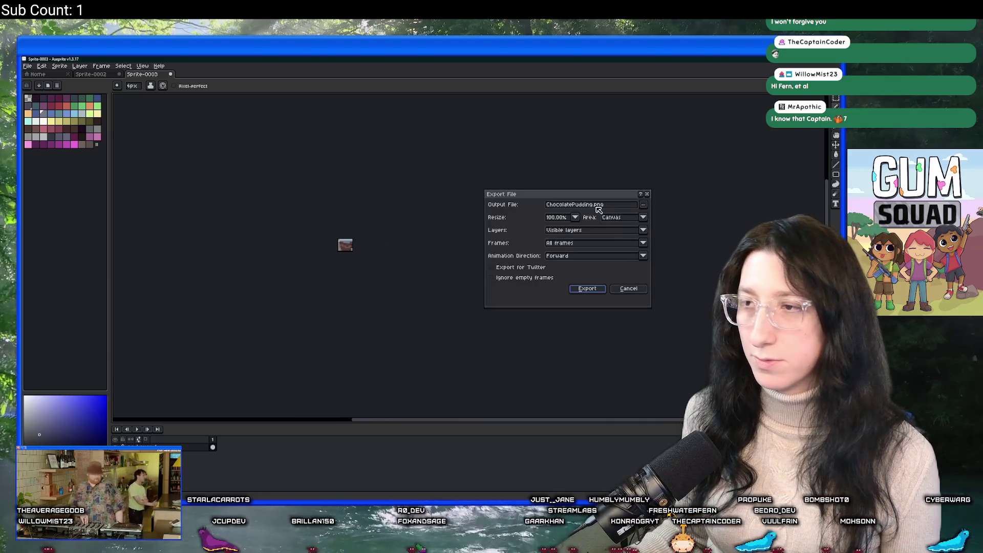
pyautogui.click(593, 206)
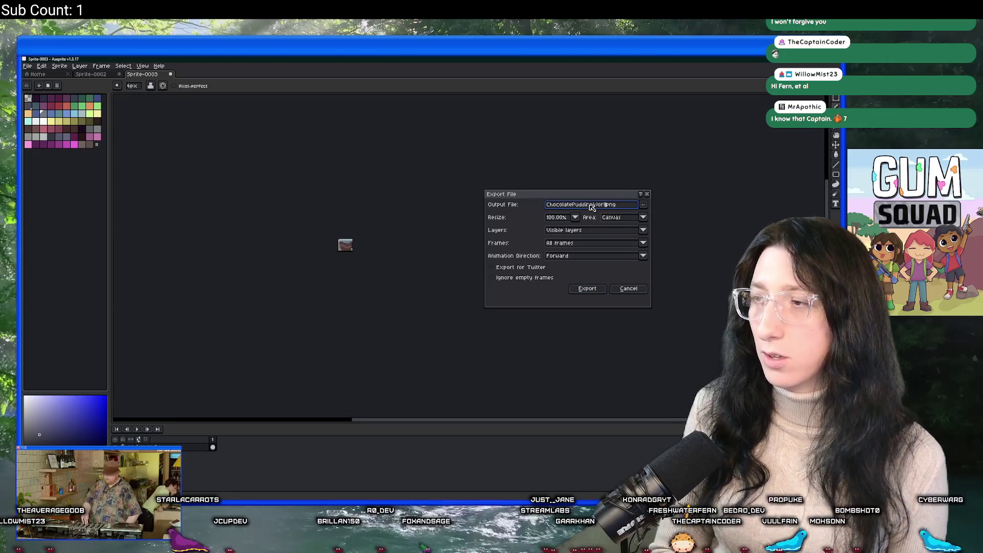
pyautogui.write('d')
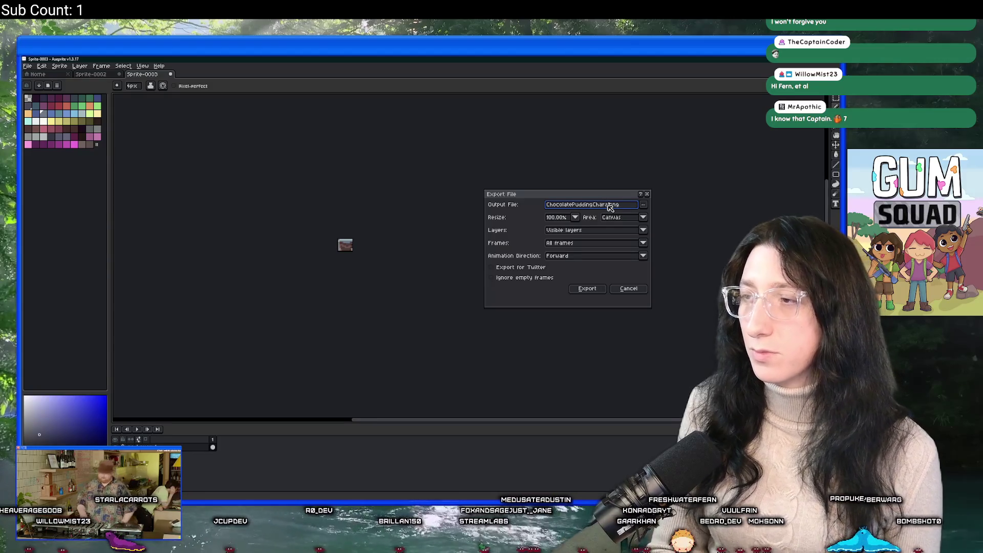
pyautogui.press('Return')
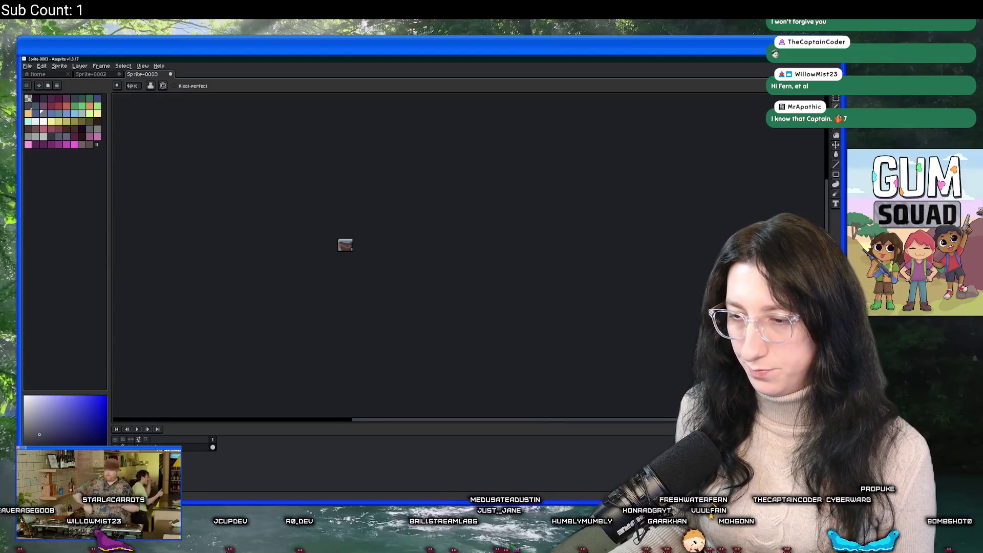
pyautogui.hotkey('alt', 'Tab')
pyautogui.rightClick(536, 203)
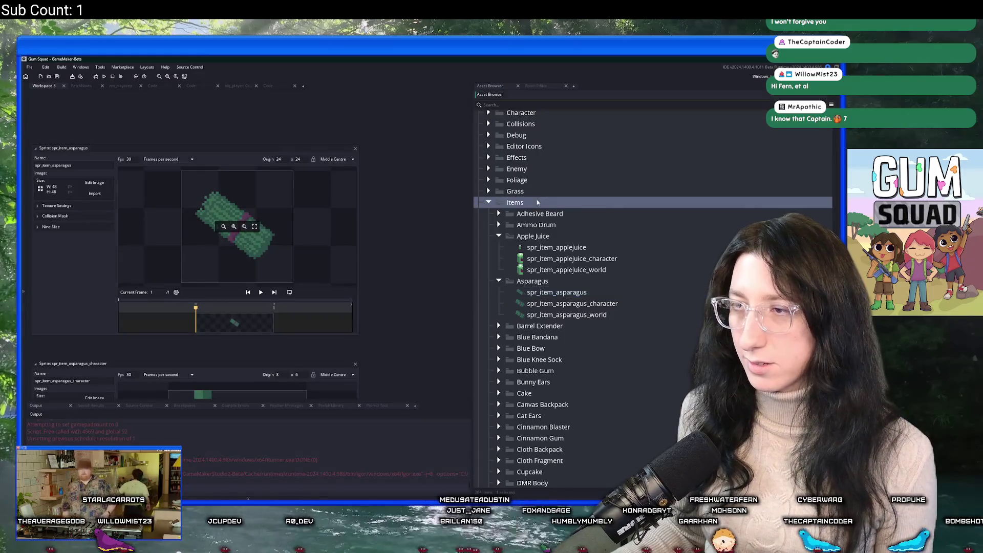
# Create a Chocolate Pudding group inside the Items group.
pyautogui.click(559, 256)
pyautogui.write('Choco')
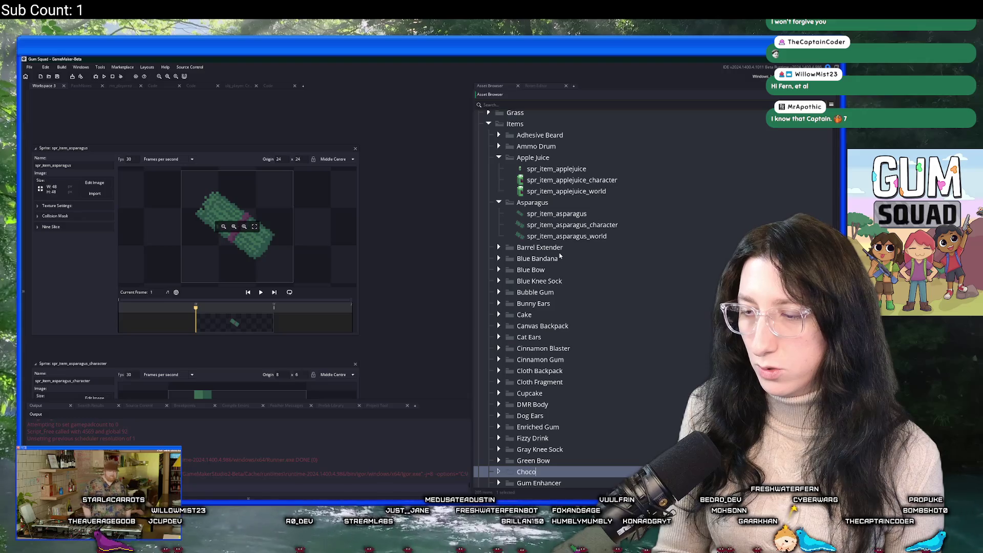
pyautogui.write('ng')
pyautogui.press('Return')
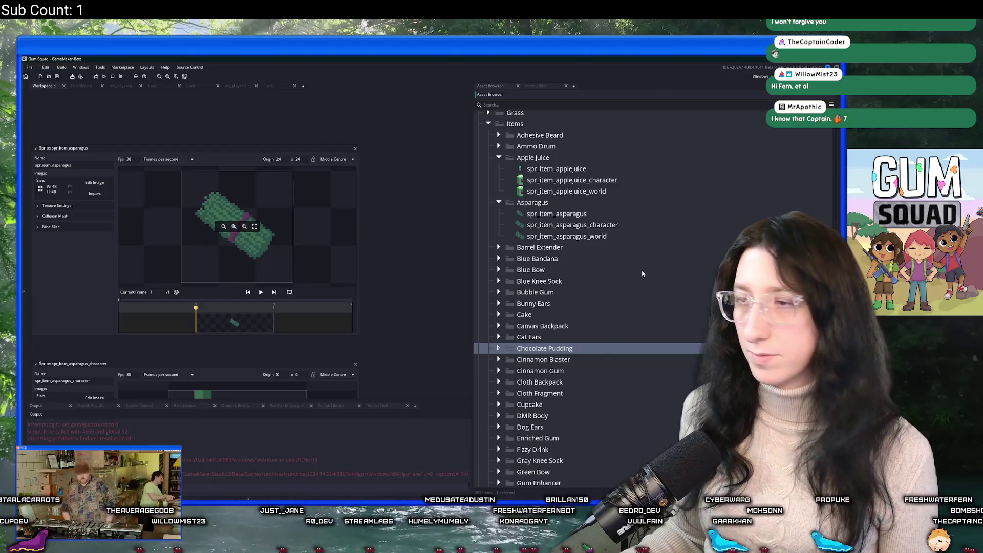
# Duplicate spr_item_asparagus into Chocolate Pudding and rename the copy spr_item_chocolatepudding.
pyautogui.click(556, 214)
pyautogui.hotkey('ctrl', 'd')
pyautogui.moveTo(560, 224)
pyautogui.mouseDown()
pyautogui.moveTo(535, 351)
pyautogui.moveTo(544, 359)
pyautogui.mouseUp()
pyautogui.click(608, 362)
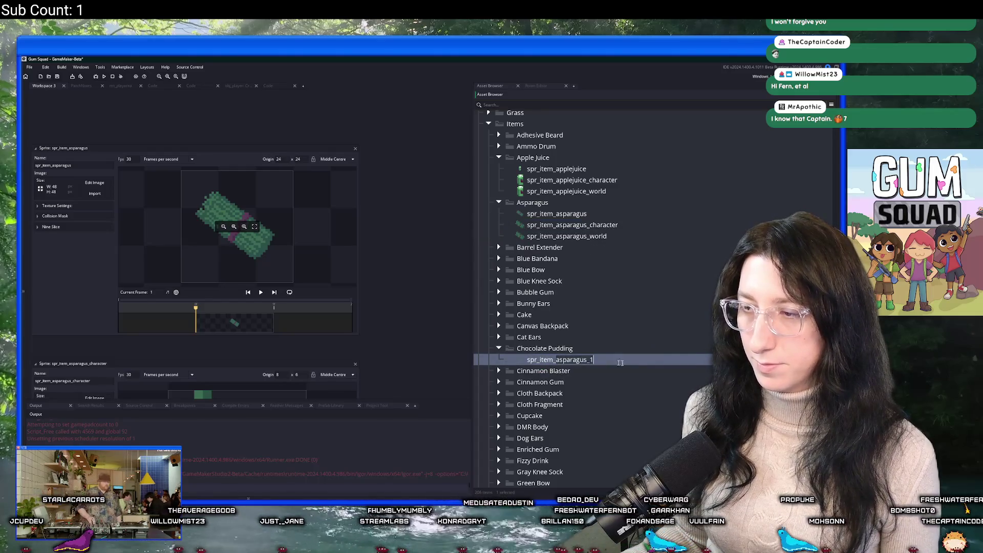
pyautogui.hotkey('shift', 'End')
pyautogui.write('ch')
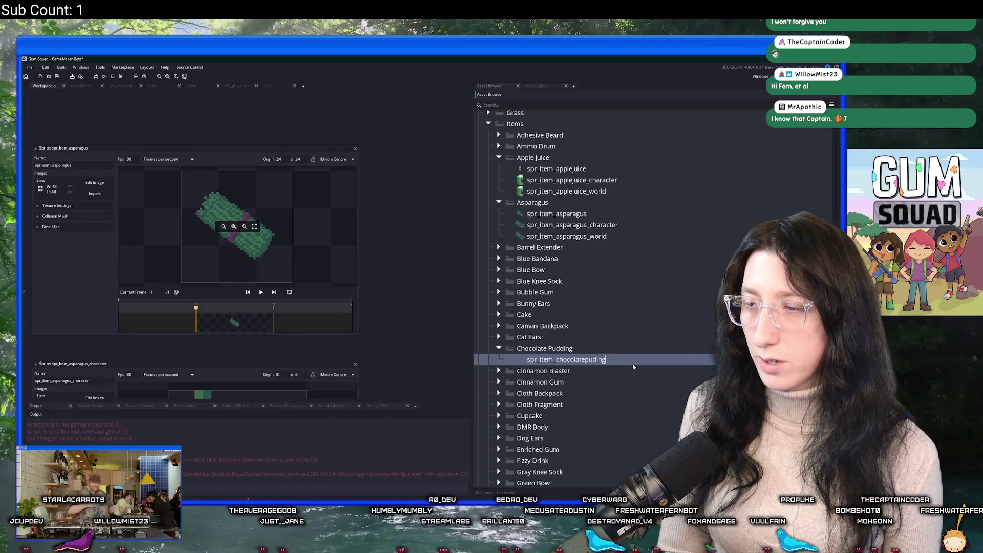
pyautogui.press('BackSpace')
pyautogui.press('BackSpace')
pyautogui.press('BackSpace')
pyautogui.write('dingk')
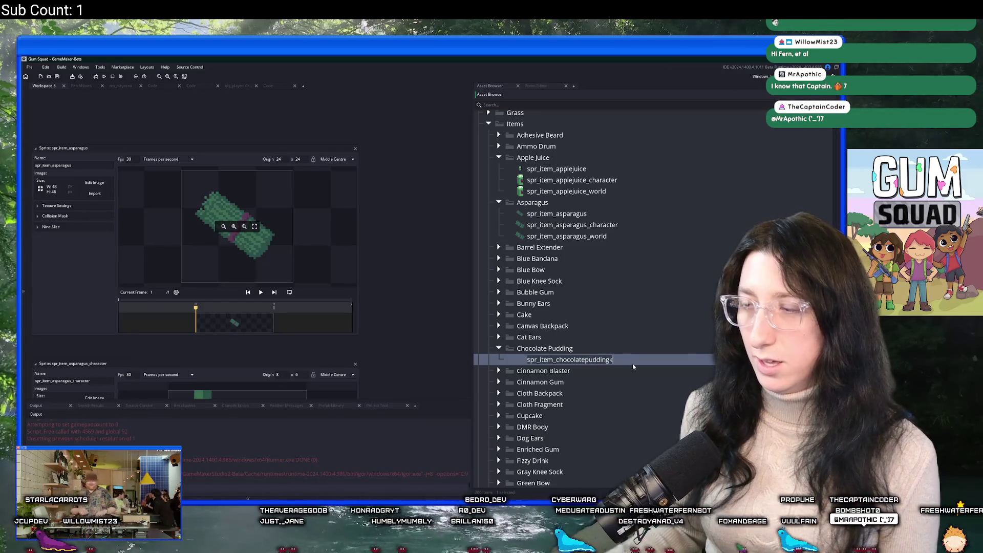
pyautogui.press('BackSpace')
pyautogui.press('Return')
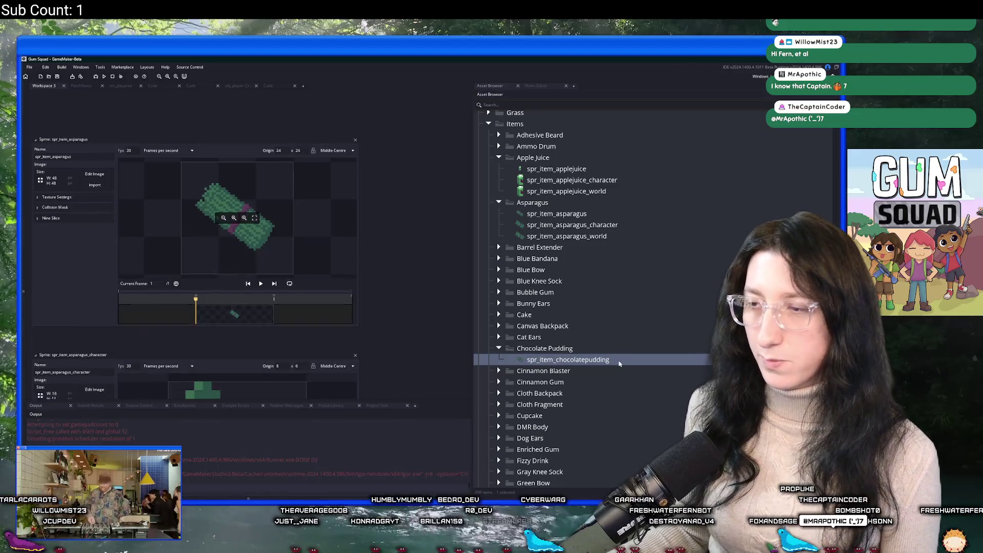
pyautogui.click(102, 197)
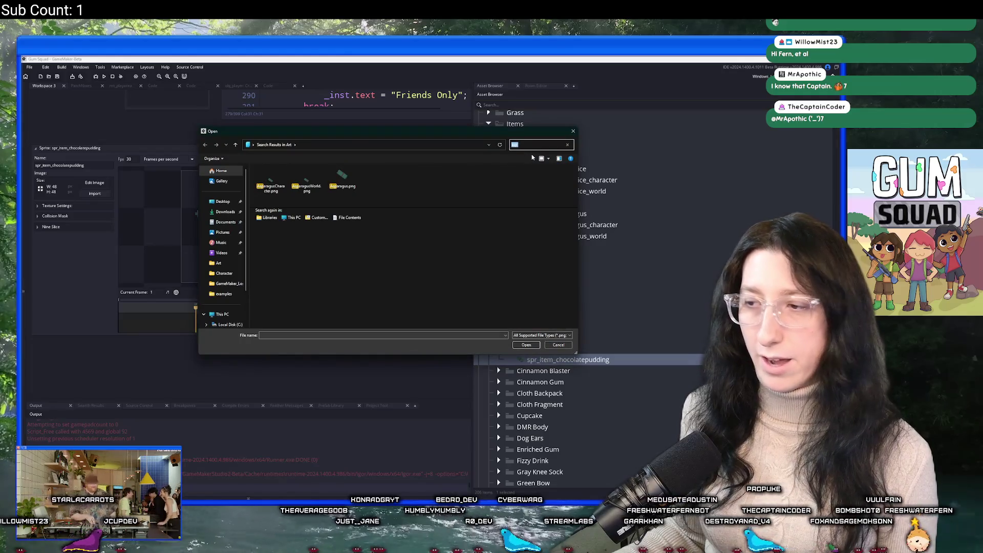
# Replace spr_item_chocolatepudding's image with the chocolate pudding PNG.
pyautogui.write('choc')
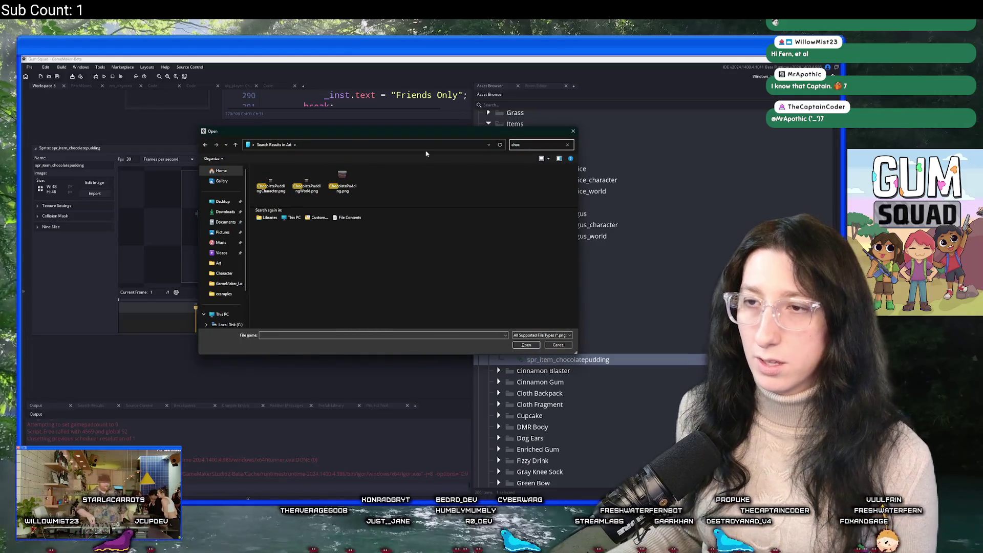
pyautogui.doubleClick(343, 184)
pyautogui.click(445, 293)
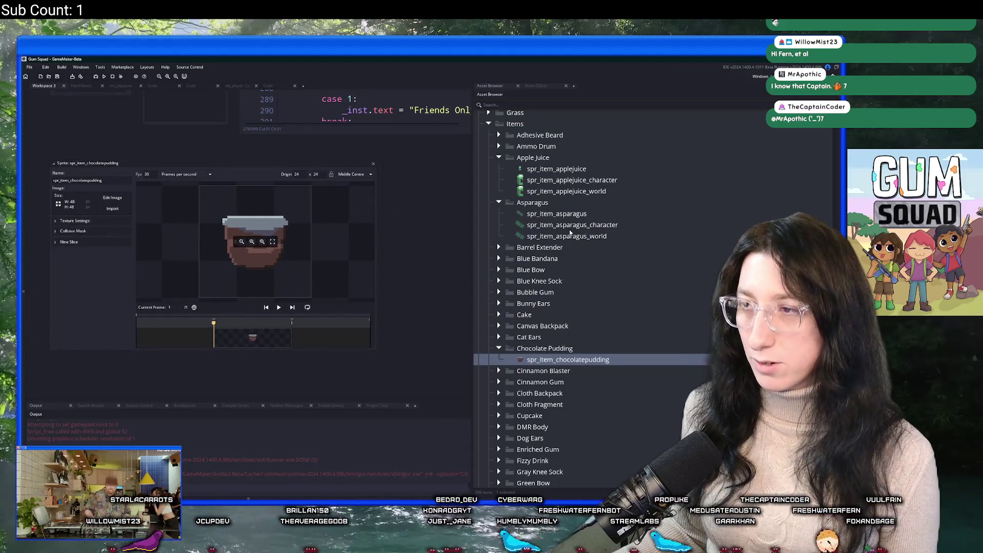
# Duplicate the asparagus character sprite into Chocolate Pudding as spr_item_chocolatepudding_character.
pyautogui.click(570, 229)
pyautogui.hotkey('ctrl', 'd')
pyautogui.moveTo(525, 238); pyautogui.dragTo(544, 360)
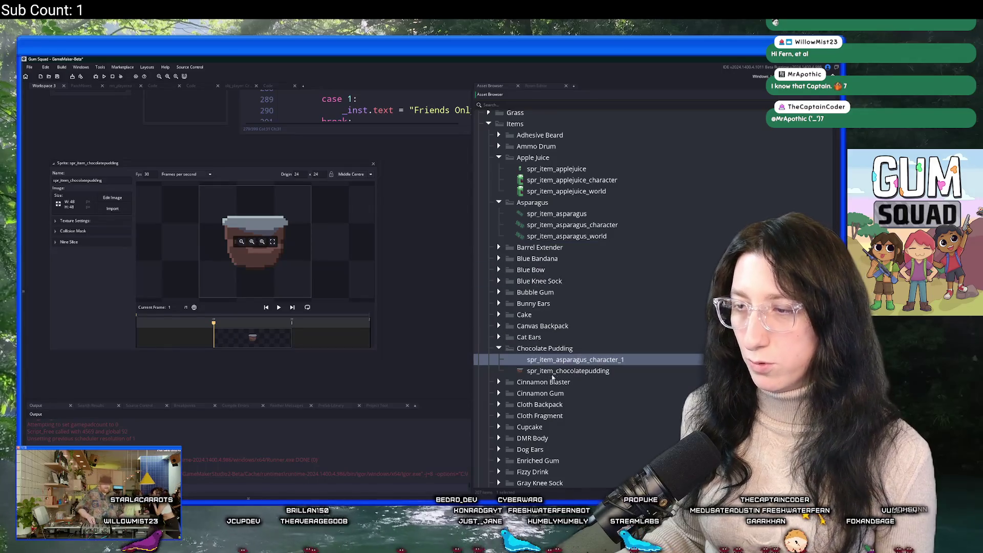
pyautogui.click(569, 370)
pyautogui.press('F2')
pyautogui.click(580, 361)
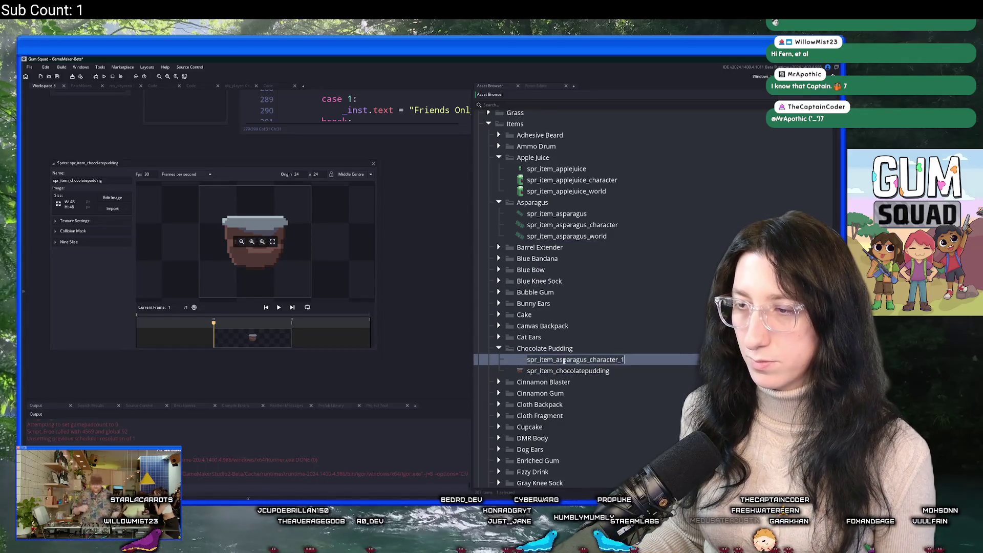
pyautogui.doubleClick(571, 359)
pyautogui.write('chocolatepudding')
pyautogui.press('End')
pyautogui.press('BackSpace')
pyautogui.press('BackSpace')
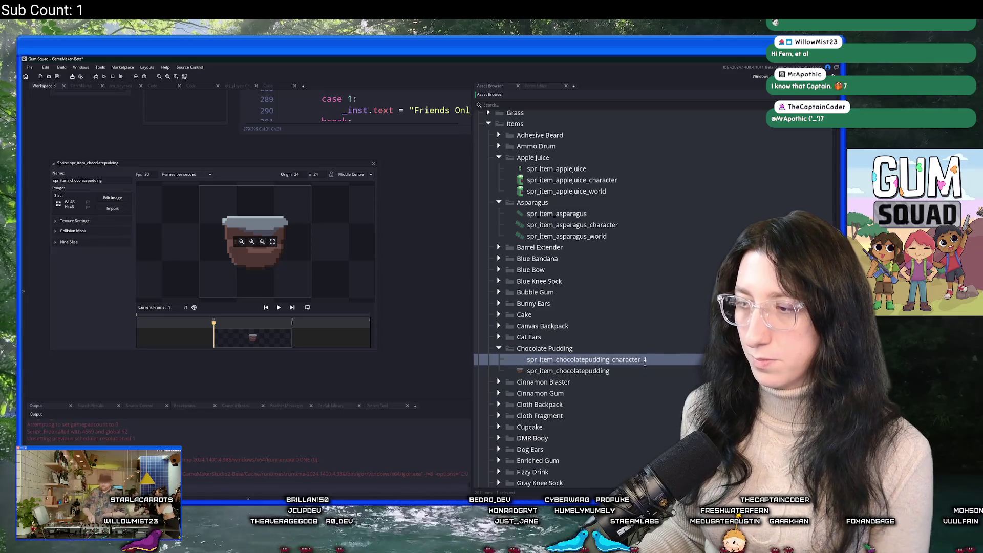
pyautogui.press('Return')
# Import the chocolate pudding image into spr_item_chocolatepudding_character.
pyautogui.doubleClick(638, 371)
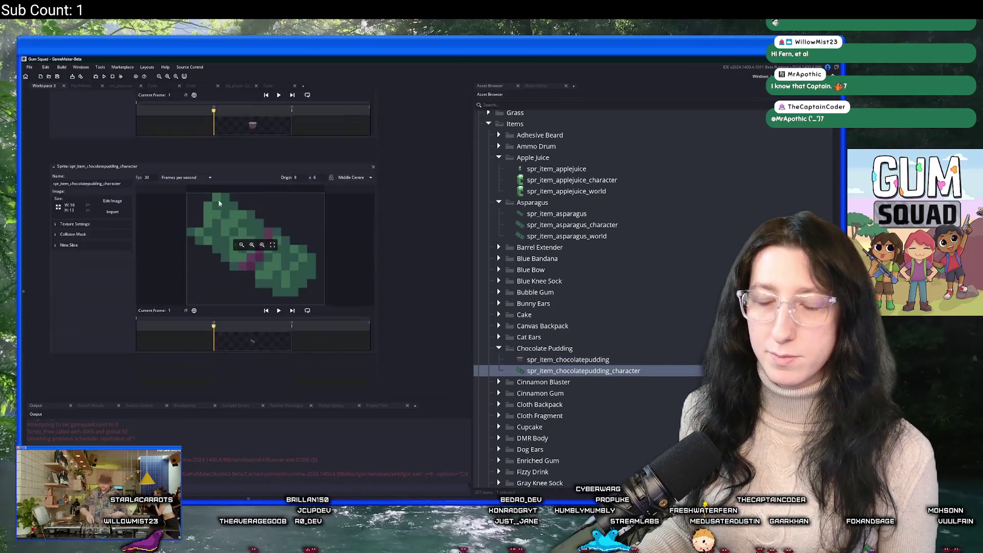
pyautogui.click(119, 195)
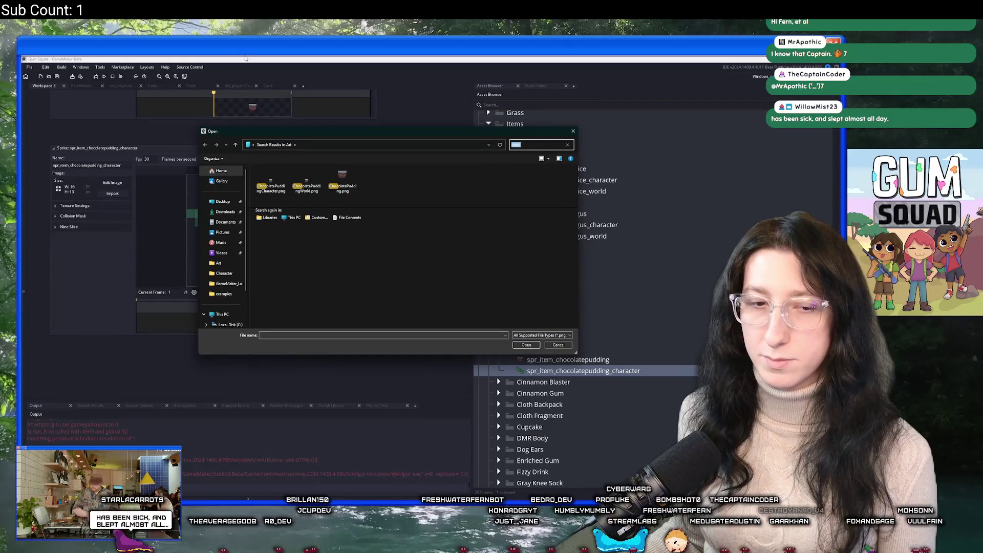
pyautogui.click(317, 184)
pyautogui.doubleClick(317, 184)
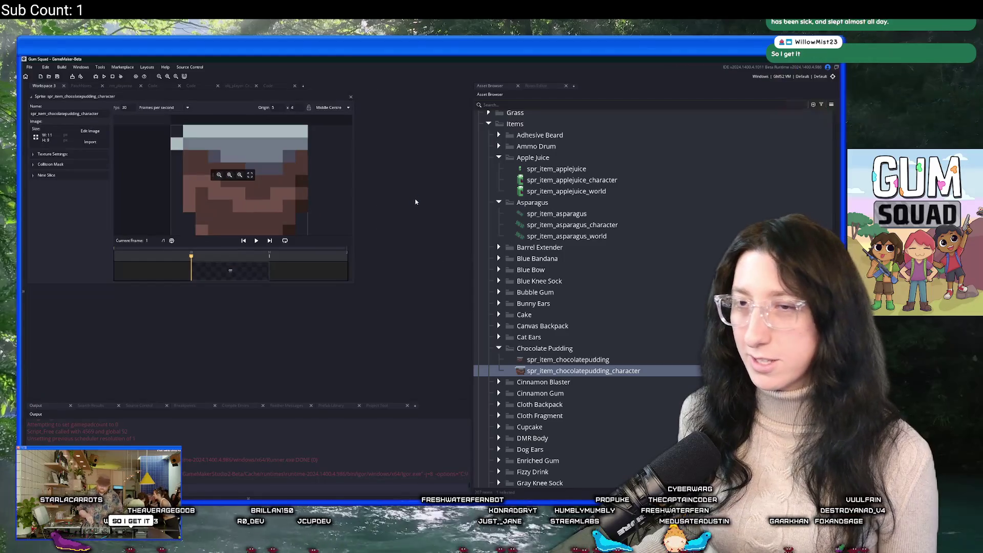
# Duplicate the character sprite as spr_item_chocolatepudding_world.
pyautogui.hotkey('ctrl', 'd')
pyautogui.press('BackSpace')
pyautogui.press('BackSpace')
pyautogui.press('BackSpace')
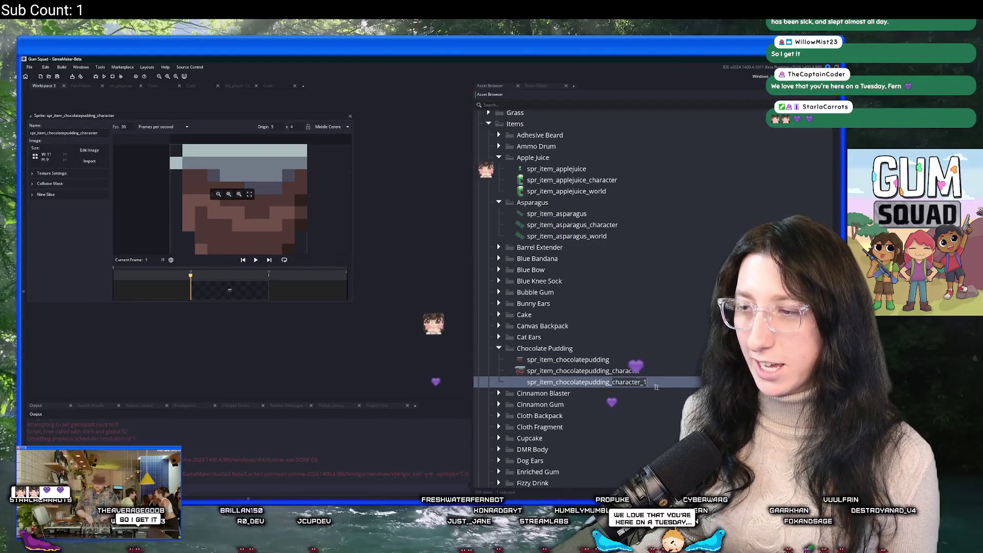
pyautogui.write('world')
pyautogui.press('Return')
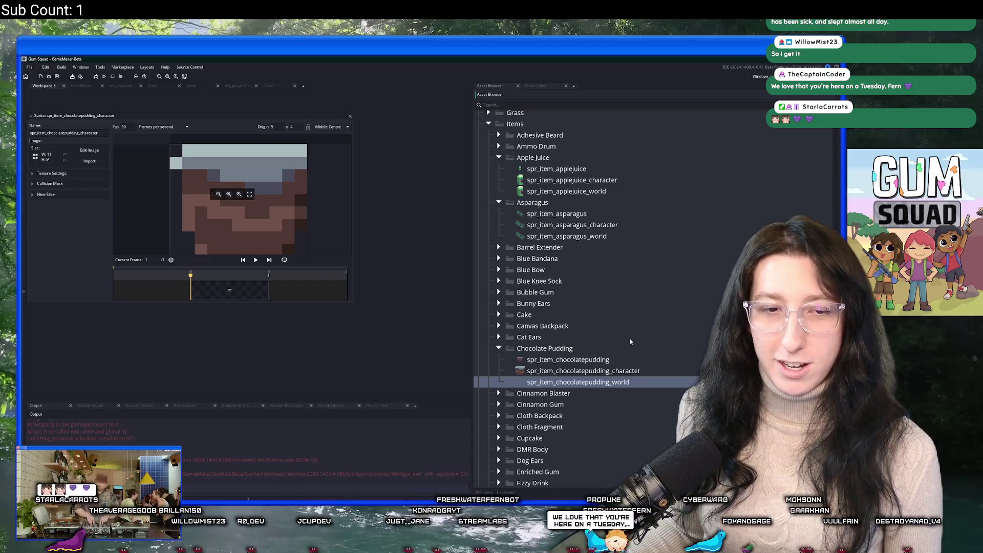
pyautogui.scroll(3, 272, 207)
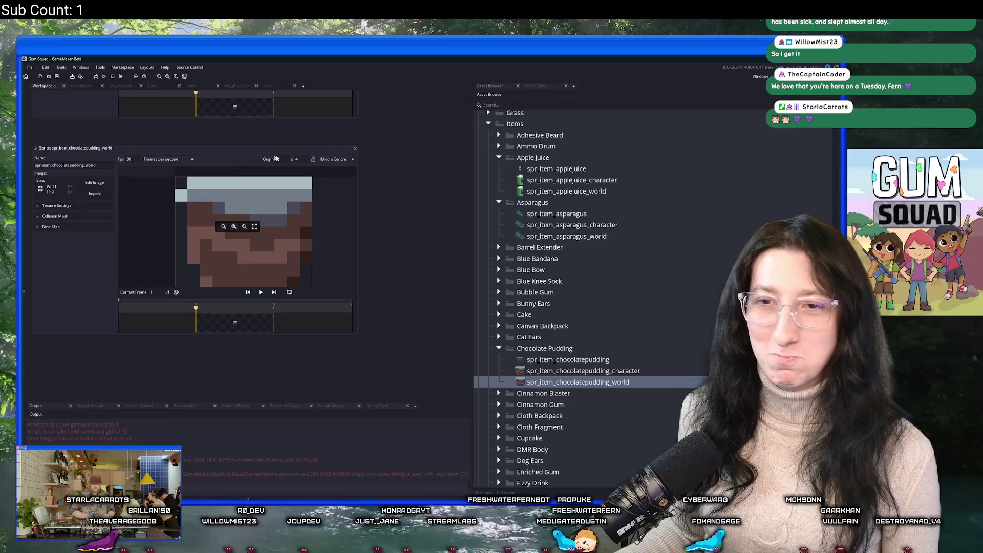
pyautogui.scroll(2, 427, 292)
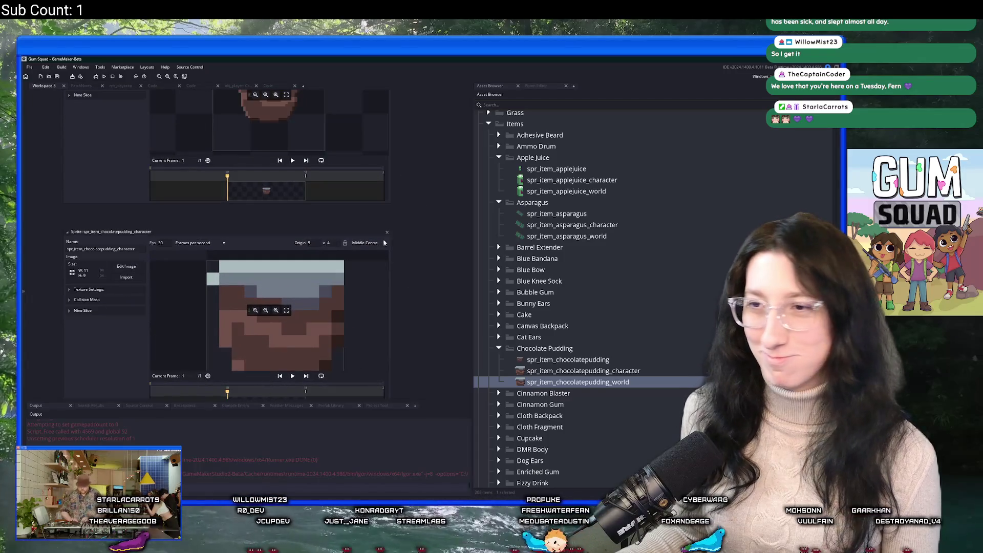
pyautogui.scroll(3, 411, 192)
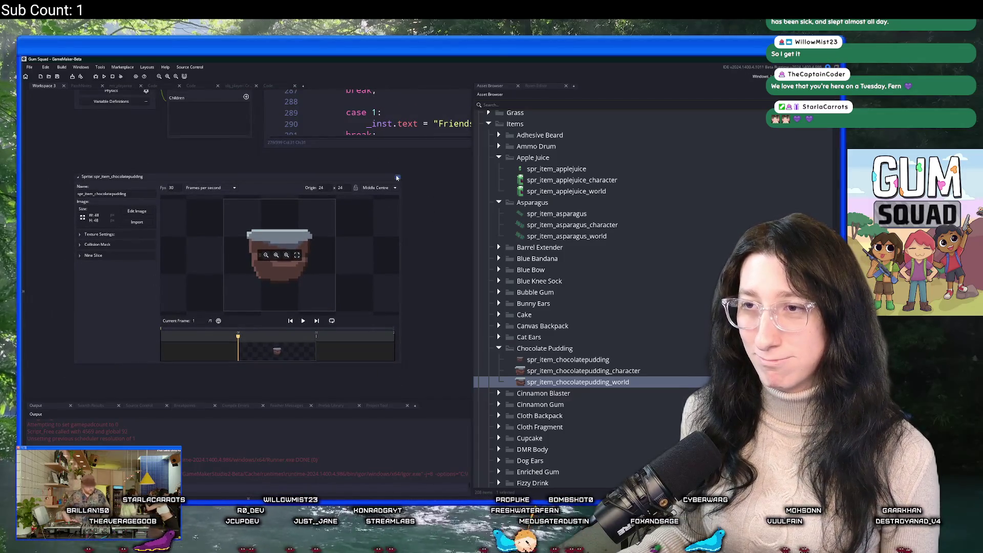
# In the items script, duplicate the Asparagus item block and rename it Chocolate Pudding.
pyautogui.click(397, 177)
pyautogui.click(152, 85)
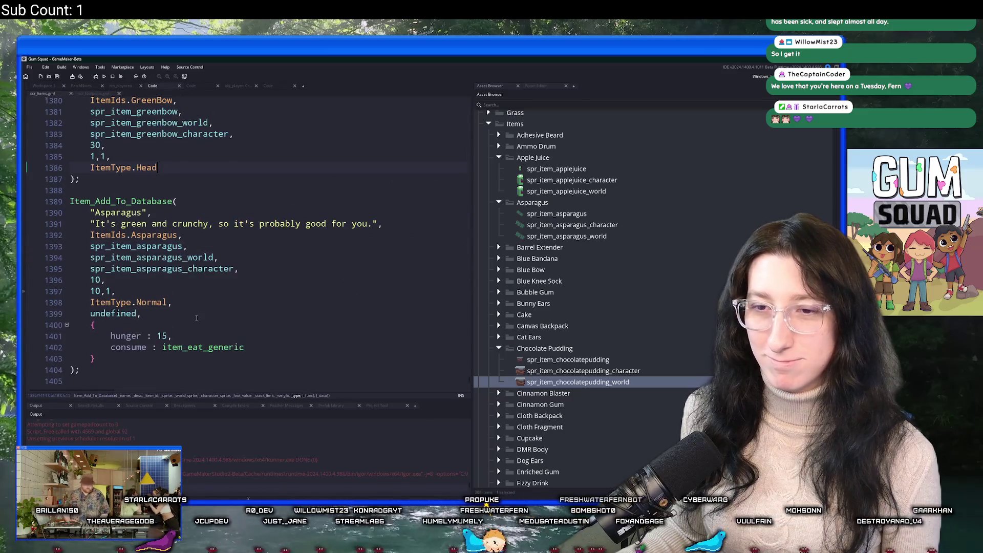
pyautogui.scroll(-1, 196, 318)
pyautogui.moveTo(82, 344)
pyautogui.mouseDown()
pyautogui.moveTo(72, 276)
pyautogui.moveTo(77, 165)
pyautogui.mouseUp()
pyautogui.hotkey('ctrl', 'd')
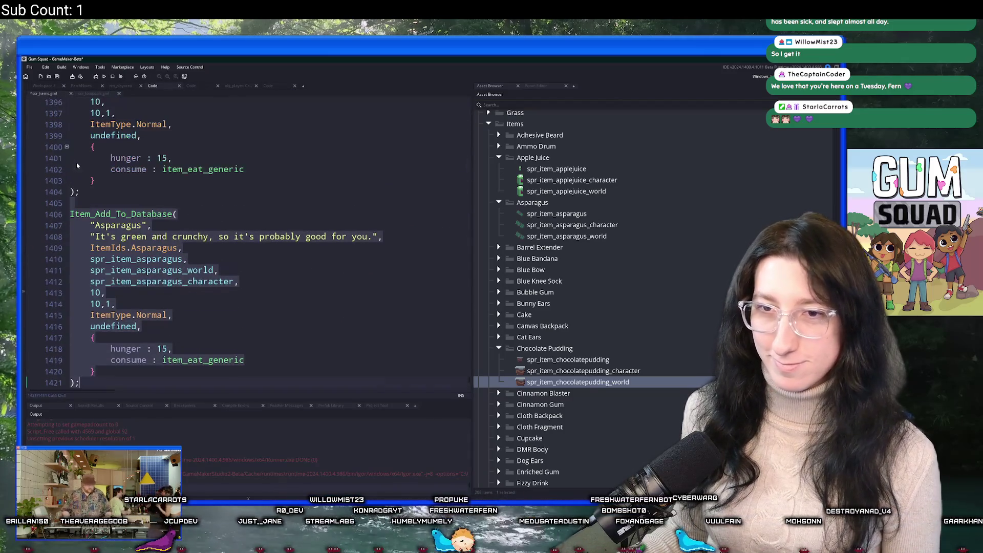
pyautogui.scroll(-2, 127, 176)
pyautogui.doubleClick(113, 174)
pyautogui.write('Chocolatek')
pyautogui.press('BackSpace')
pyautogui.write('P')
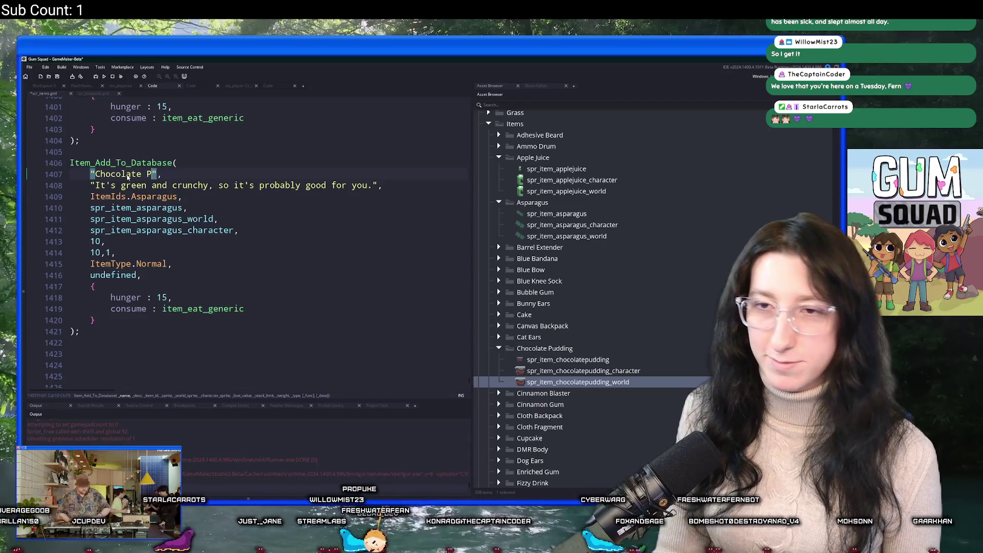
pyautogui.write('udding')
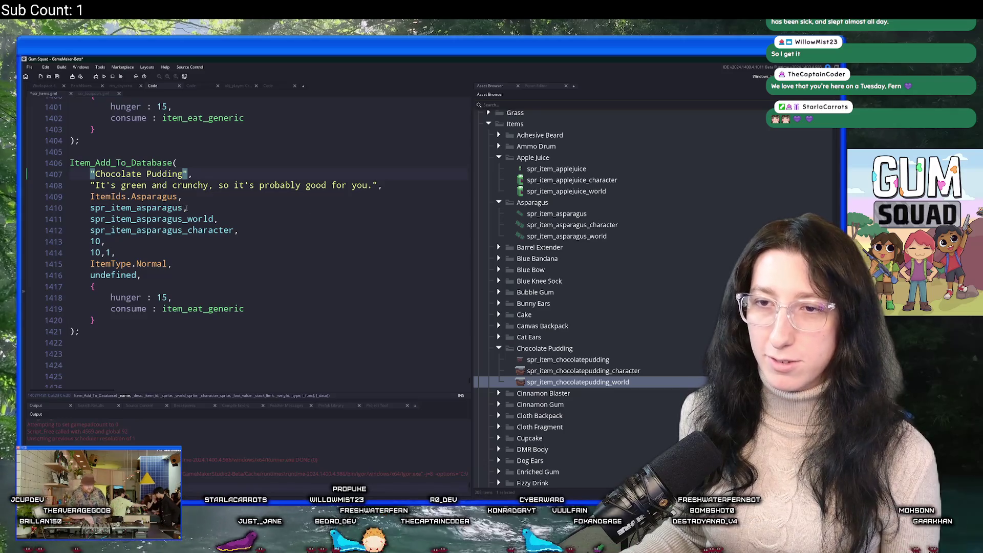
# Change asparagus to chocolatepudding in the copy's three sprite names and save.
pyautogui.click(137, 230)
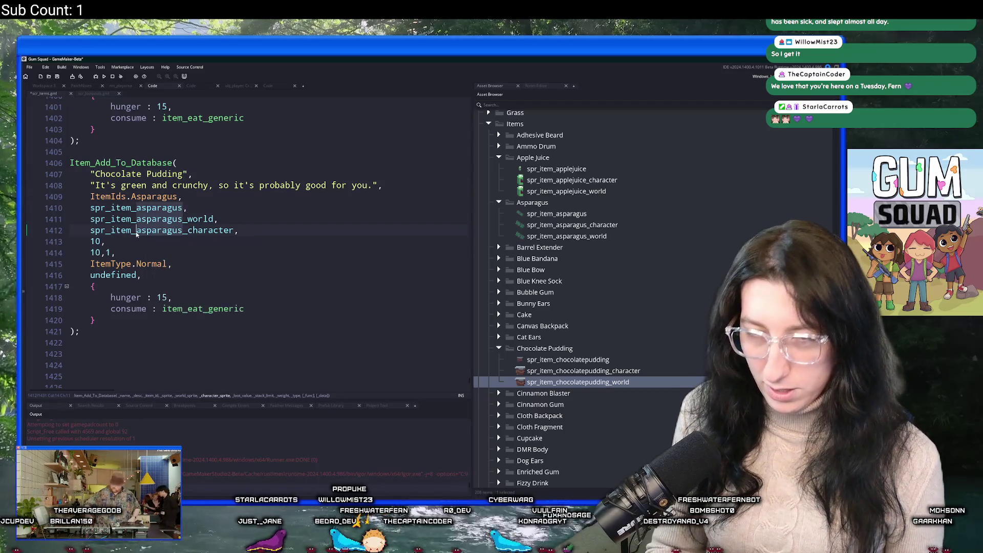
pyautogui.hotkey('alt', 'shift', 'Up')
pyautogui.hotkey('alt', 'shift', 'Up')
pyautogui.hotkey('alt', 'shift', 'Right')
pyautogui.hotkey('alt', 'shift', 'Right')
pyautogui.hotkey('alt', 'shift', 'Right')
pyautogui.write('cho')
pyautogui.write('colatepudding')
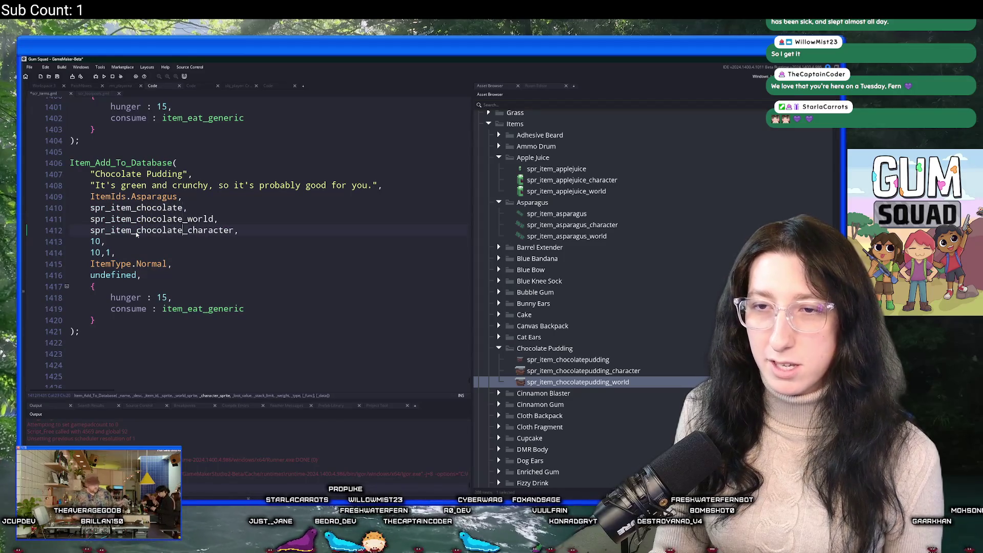
pyautogui.hotkey('ctrl', 's')
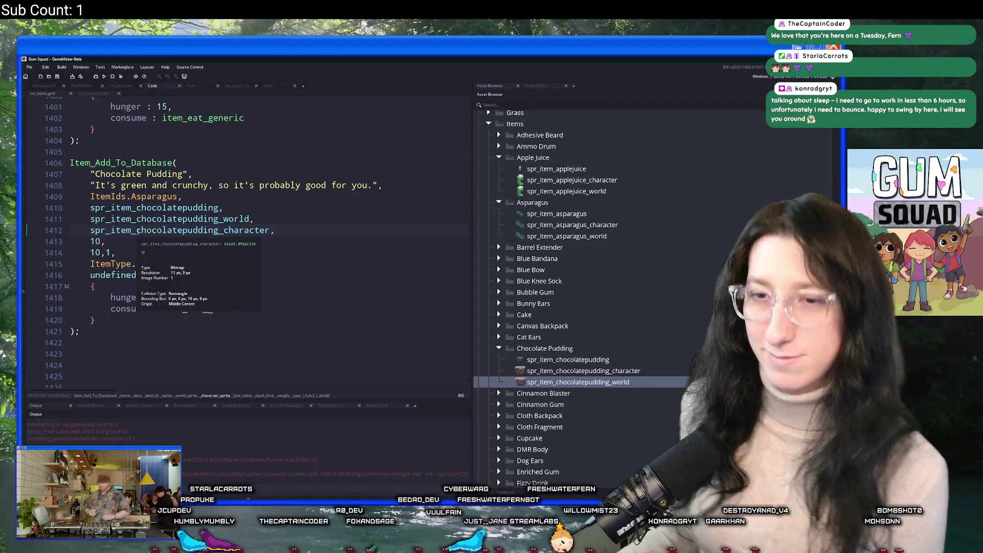
# Set the entry's item id to ItemIds.ChocolatePudding and save the script.
pyautogui.click(175, 298)
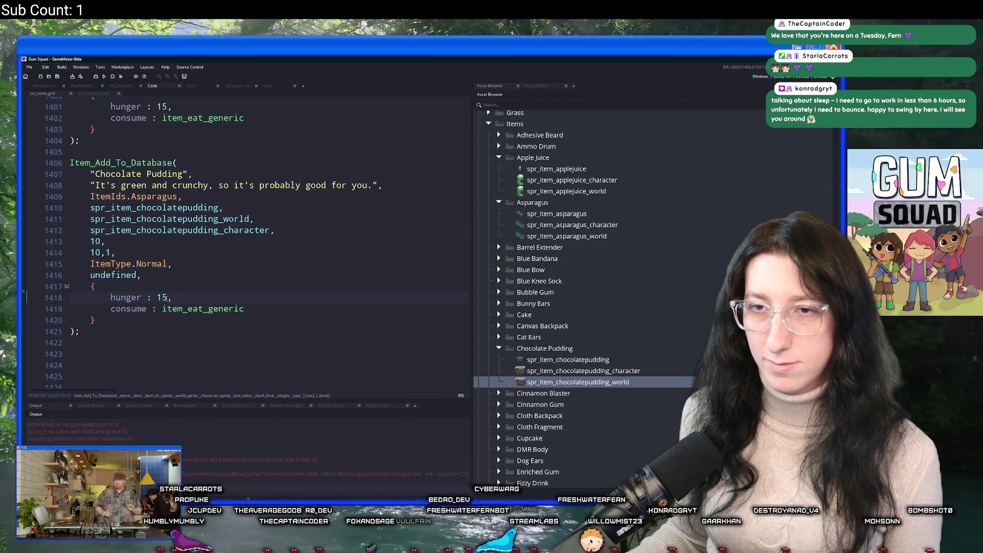
pyautogui.scroll(1, 301, 208)
pyautogui.doubleClick(166, 223)
pyautogui.write('Cho')
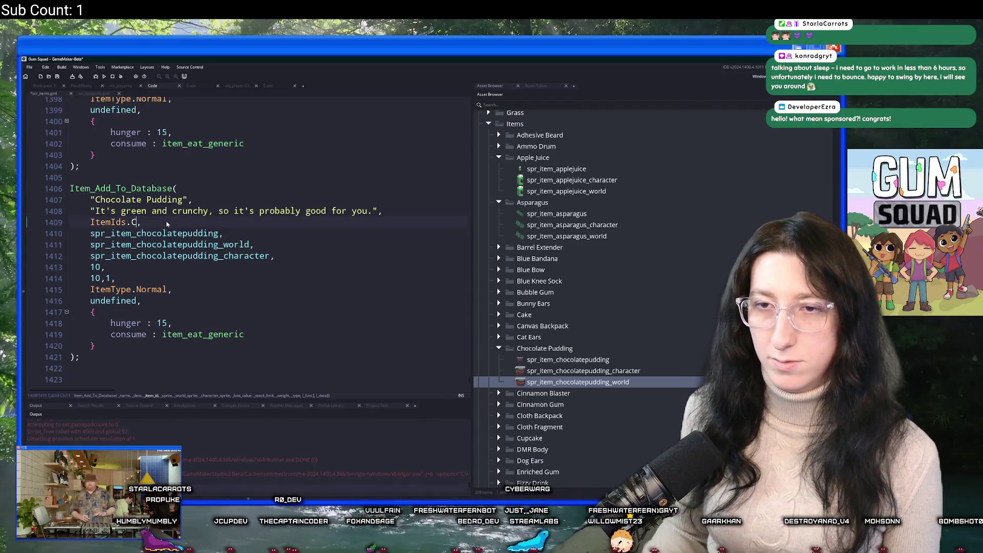
pyautogui.write('colatePudding')
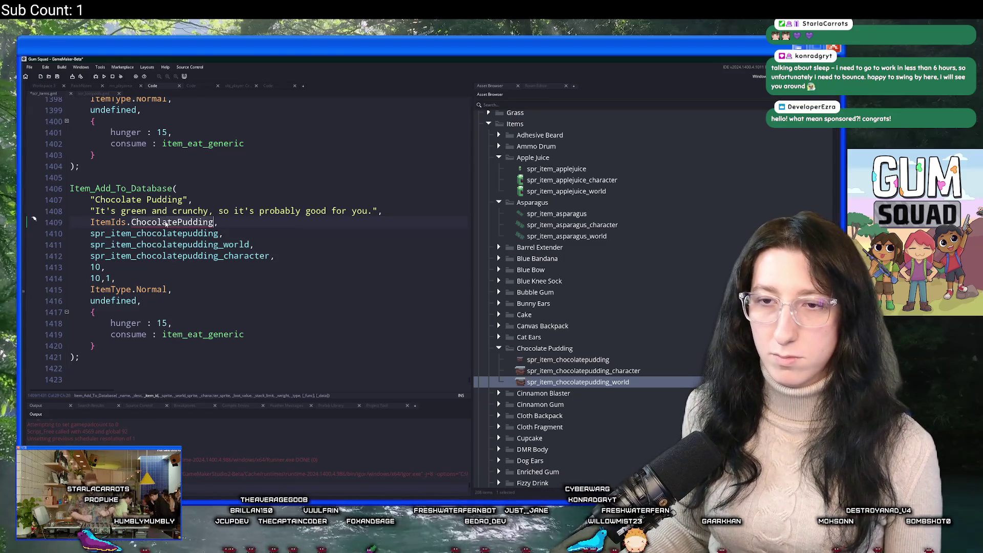
pyautogui.click(99, 268)
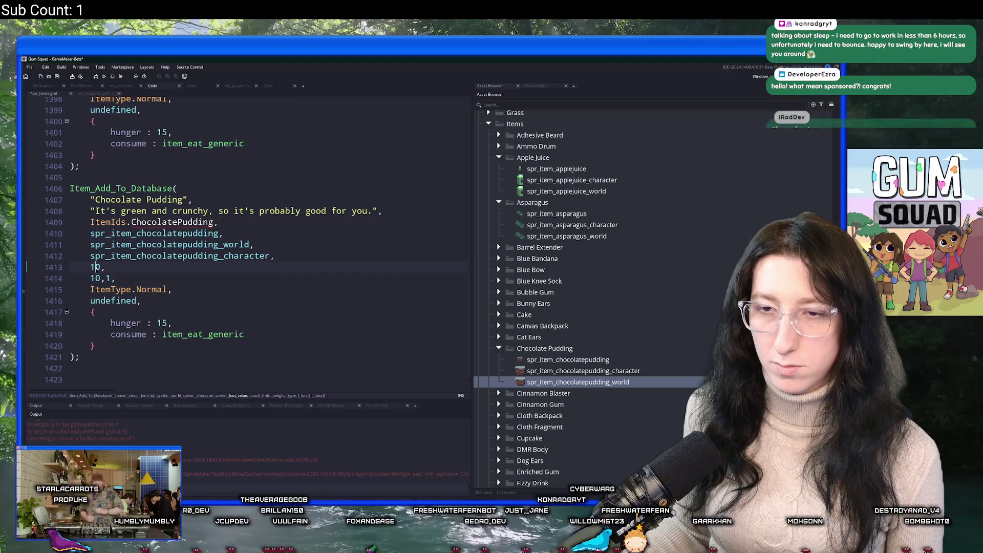
pyautogui.hotkey('ctrl', 's')
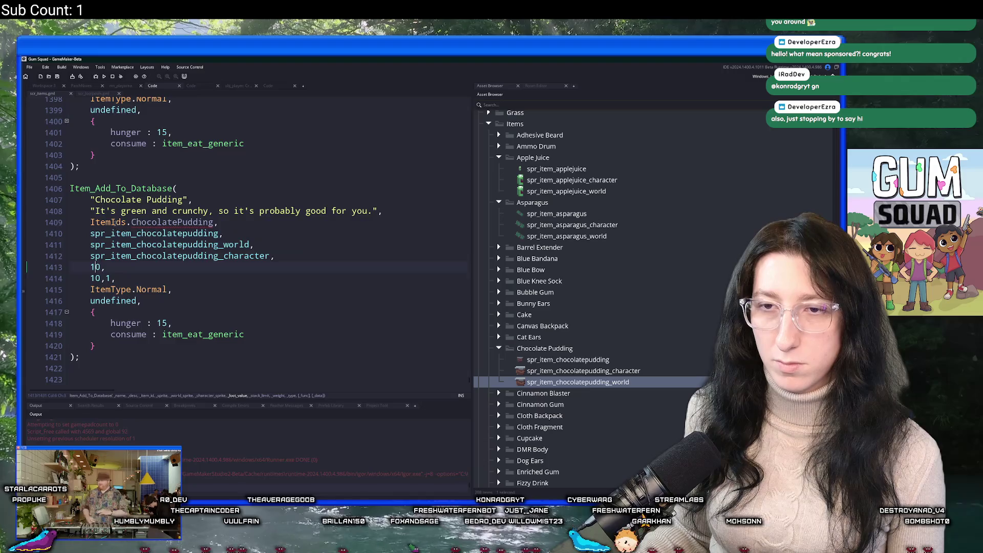
# Jump to the ItemIds enum definition.
pyautogui.middleClick(155, 223)
pyautogui.scroll(-5, 167, 303)
pyautogui.scroll(-9, 167, 303)
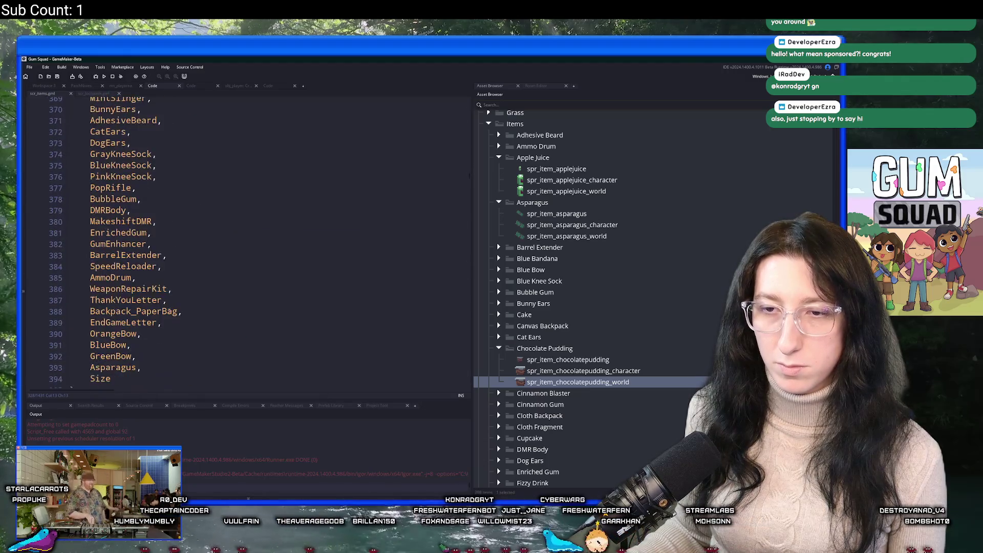
# Insert a 'ChocolatePudding,' line after Asparagus in ItemIds and save with Ctrl+S.
pyautogui.click(171, 278)
pyautogui.write(',')
pyautogui.press('Return')
pyautogui.write('ChocolatePudding')
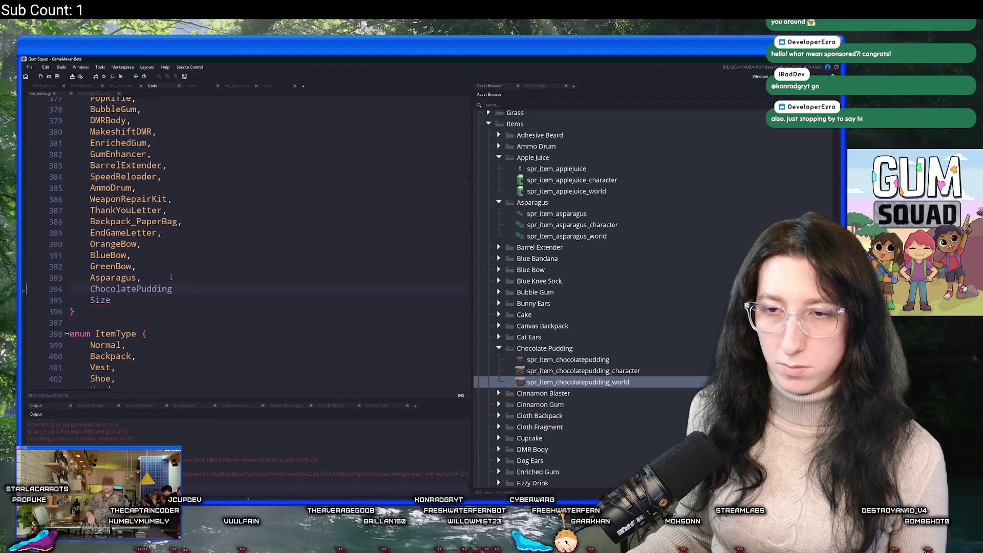
pyautogui.write(',')
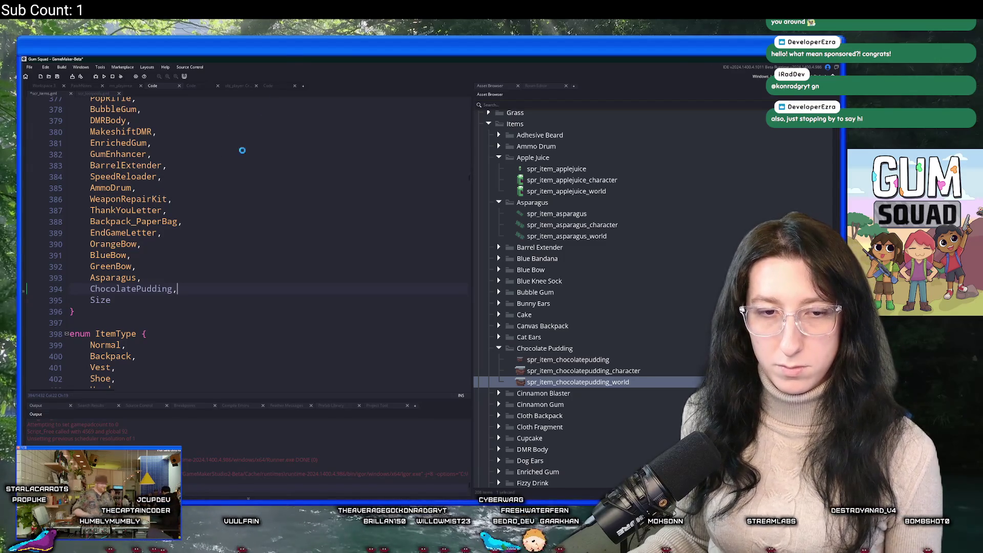
pyautogui.hotkey('ctrl', 's')
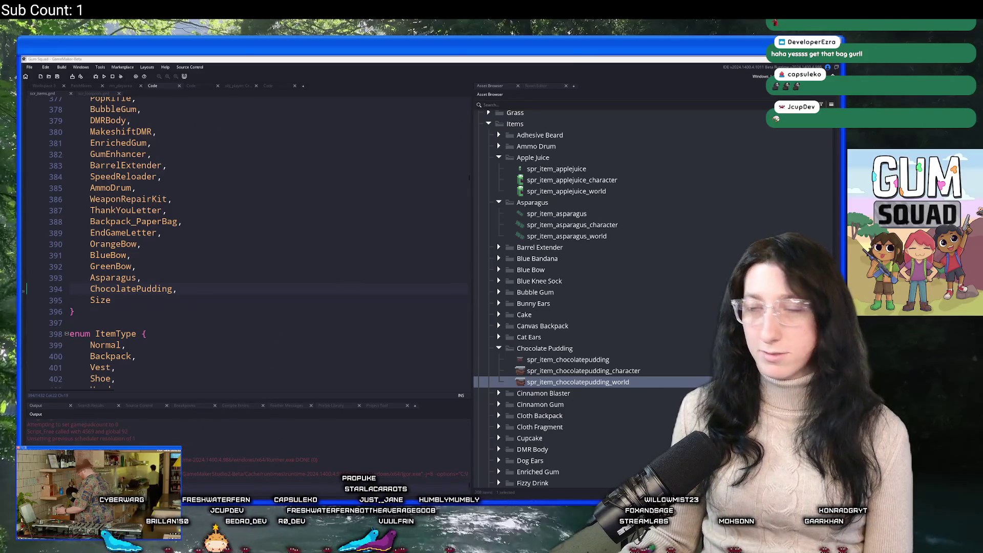
pyautogui.click(261, 315)
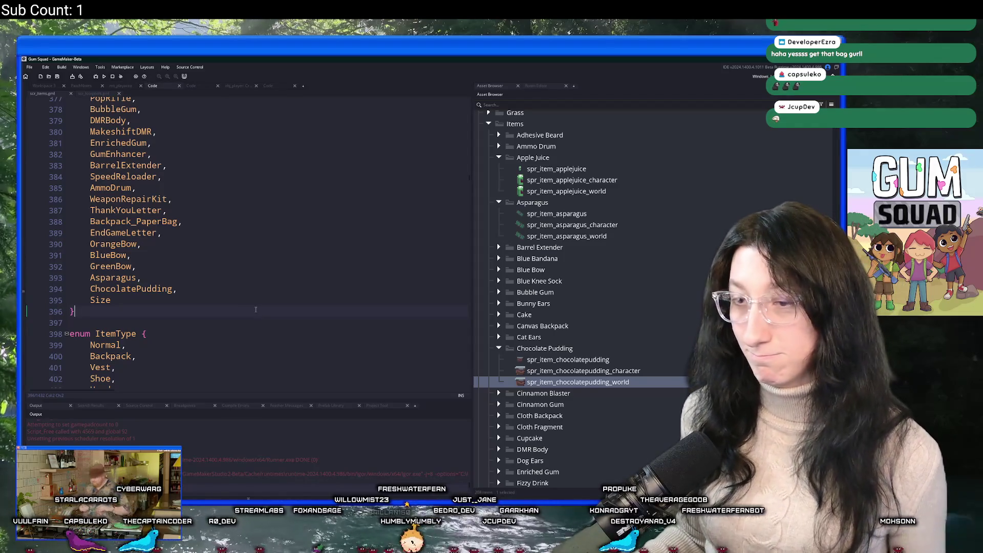
pyautogui.click(251, 292)
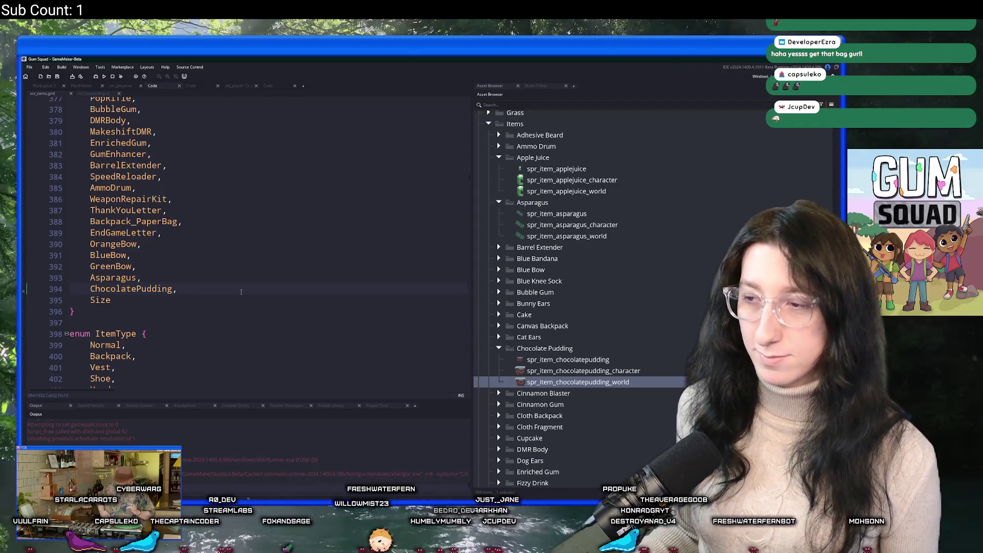
pyautogui.scroll(-1, 240, 292)
pyautogui.moveTo(385, 62)
pyautogui.mouseDown()
pyautogui.moveTo(385, 366)
pyautogui.moveTo(385, 62)
pyautogui.mouseUp()
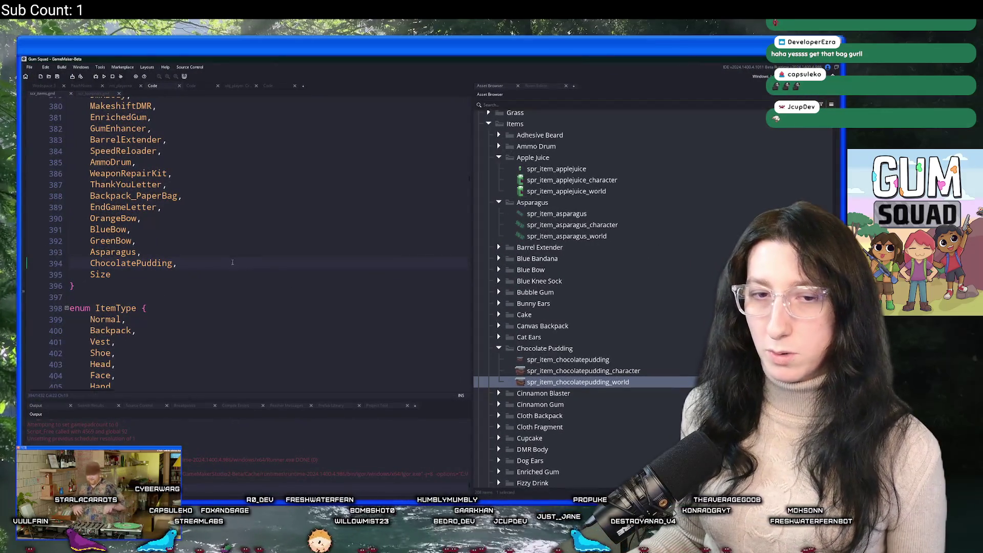
# Open the scr_lootpools script through a 'loot' asset search.
pyautogui.hotkey('alt', 'Tab')
pyautogui.click(228, 100)
pyautogui.hotkey('ctrl', 't')
pyautogui.write('loot')
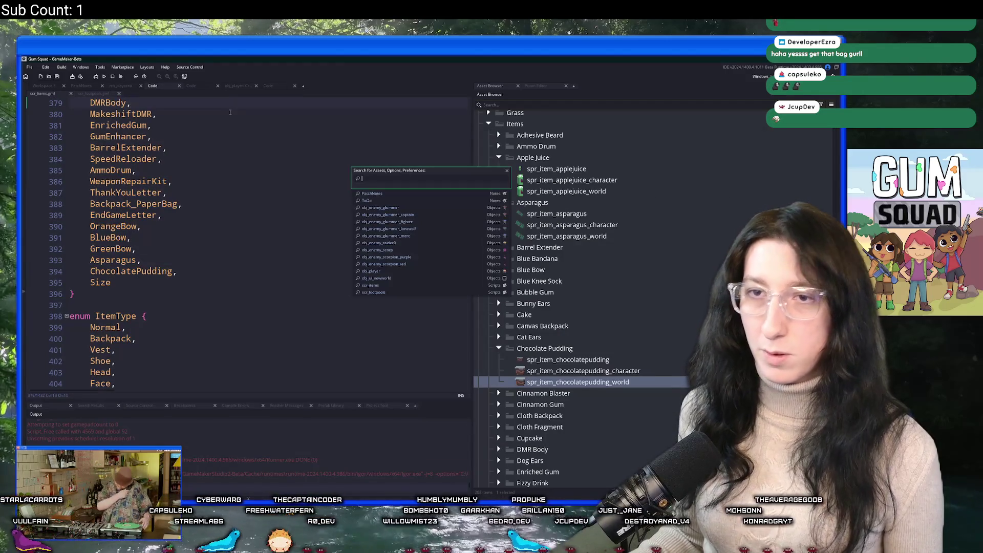
pyautogui.press('Down')
pyautogui.press('Down')
pyautogui.press('Down')
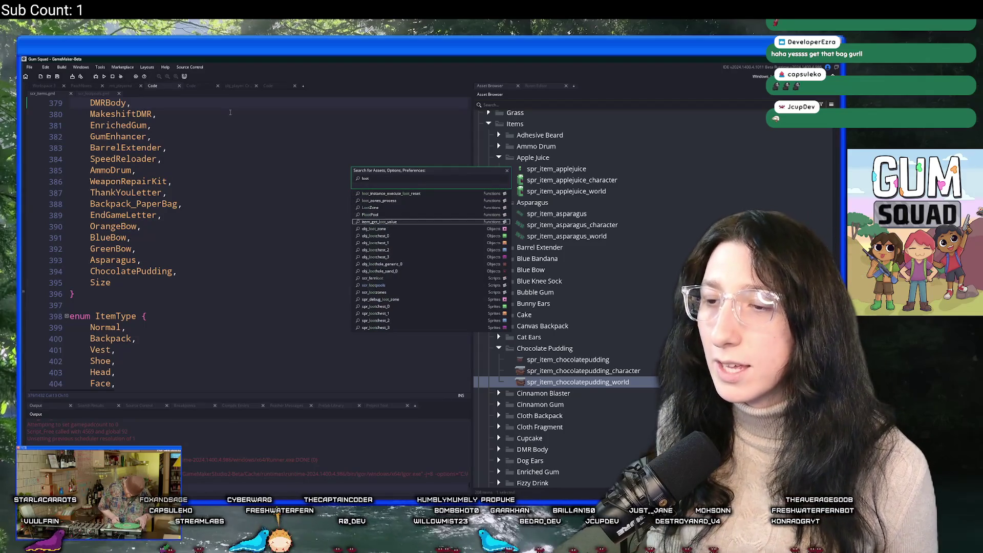
pyautogui.press('Return')
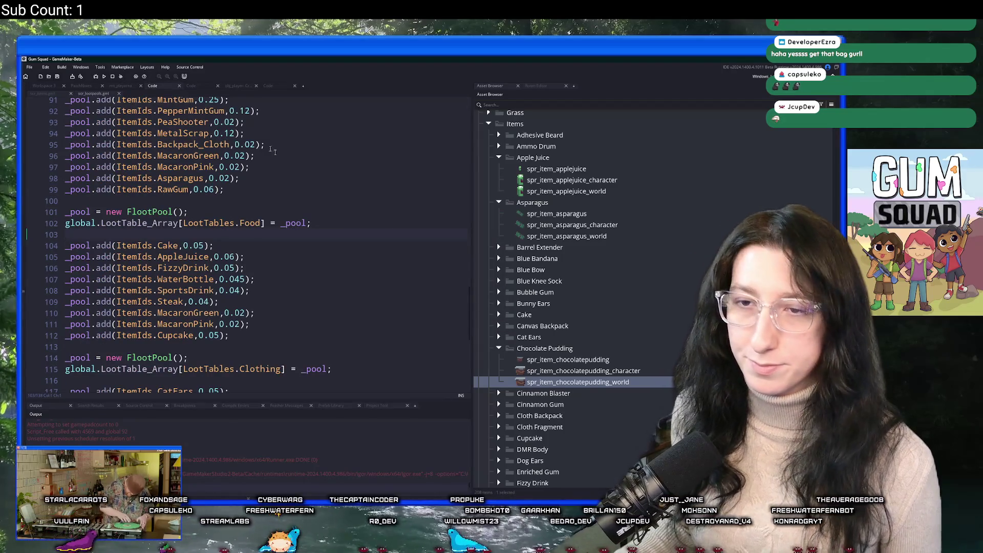
# Duplicate the Asparagus pool line and rename the copy to ChocolatePudding.
pyautogui.click(266, 182)
pyautogui.hotkey('ctrl', 'd')
pyautogui.doubleClick(174, 189)
pyautogui.write('Cho')
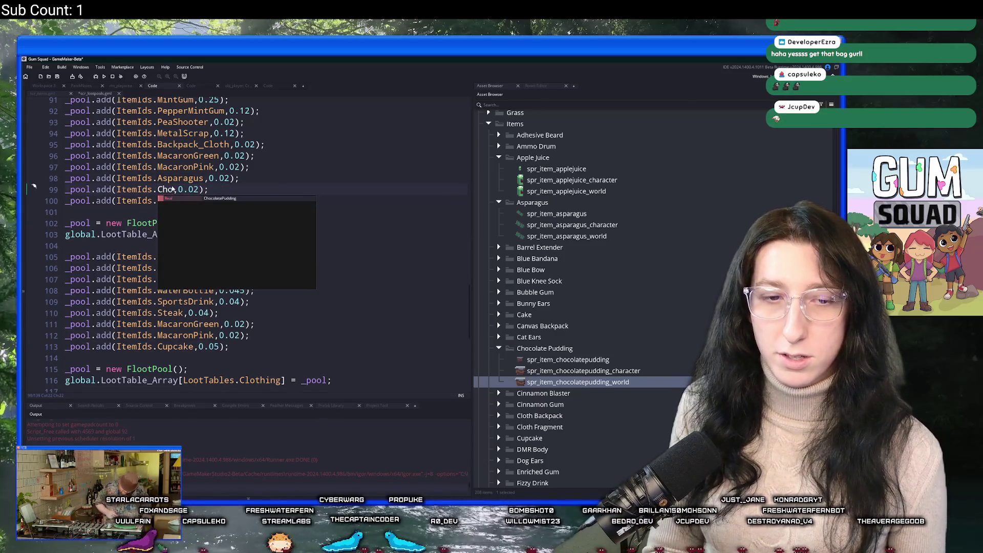
pyautogui.press('Return')
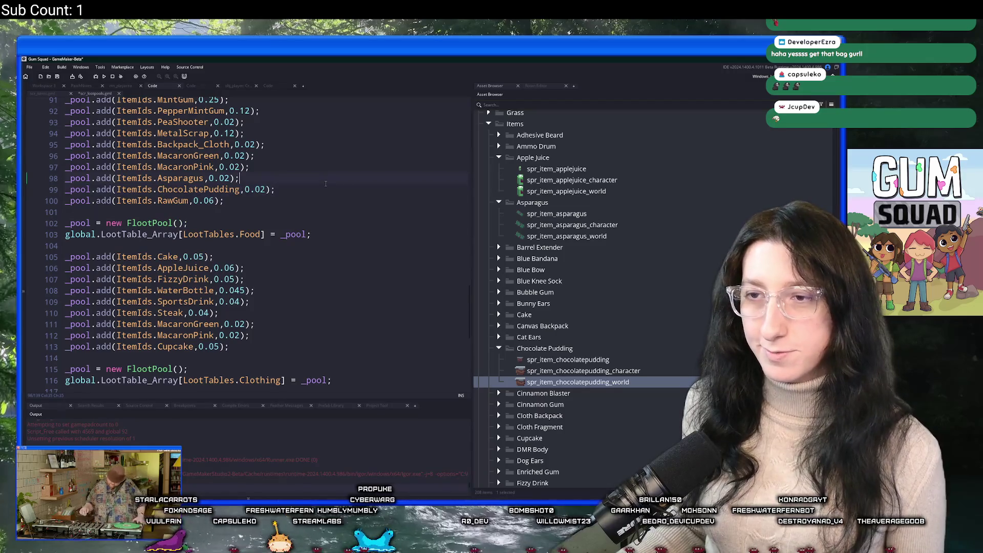
# Paste the ChocolatePudding pool line into the Food pool alongside Asparagus.
pyautogui.click(267, 329)
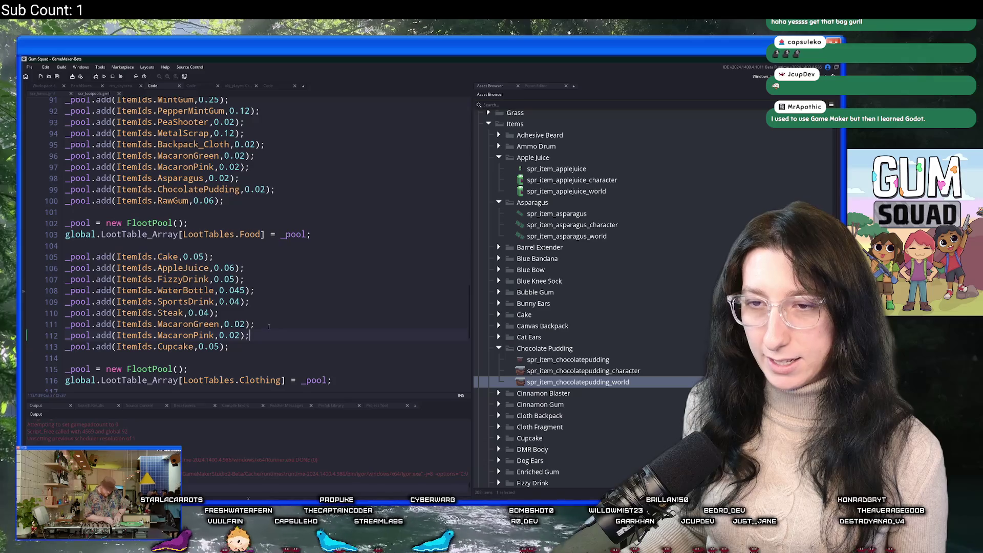
pyautogui.press('Return')
pyautogui.write('_pool.add(ItemIds.ChocolatePudding,0.02);')
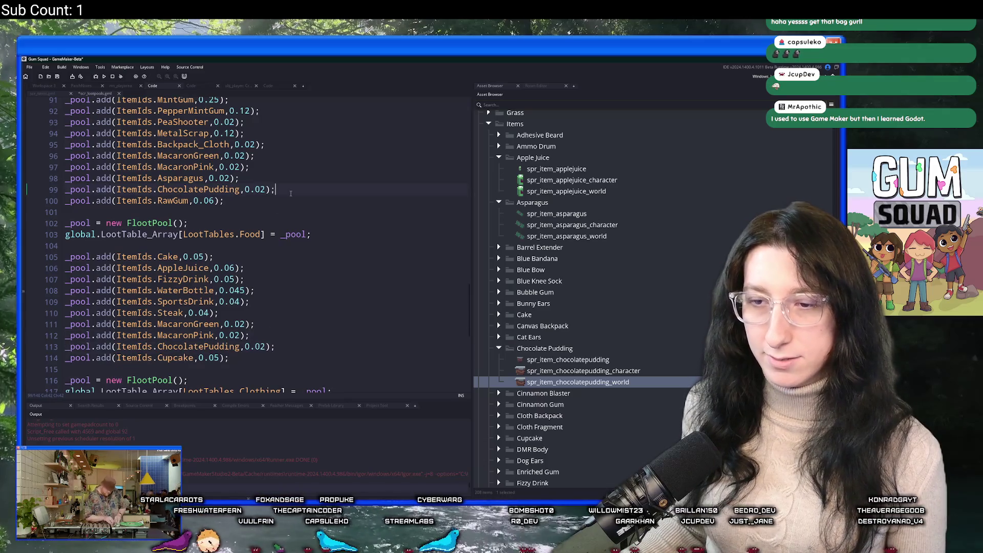
pyautogui.hotkey('shift', 'Up')
pyautogui.hotkey('shift', 'Home')
pyautogui.hotkey('ctrl', 'c')
pyautogui.moveTo(300, 352); pyautogui.dragTo(65, 352)
pyautogui.hotkey('ctrl', 'v')
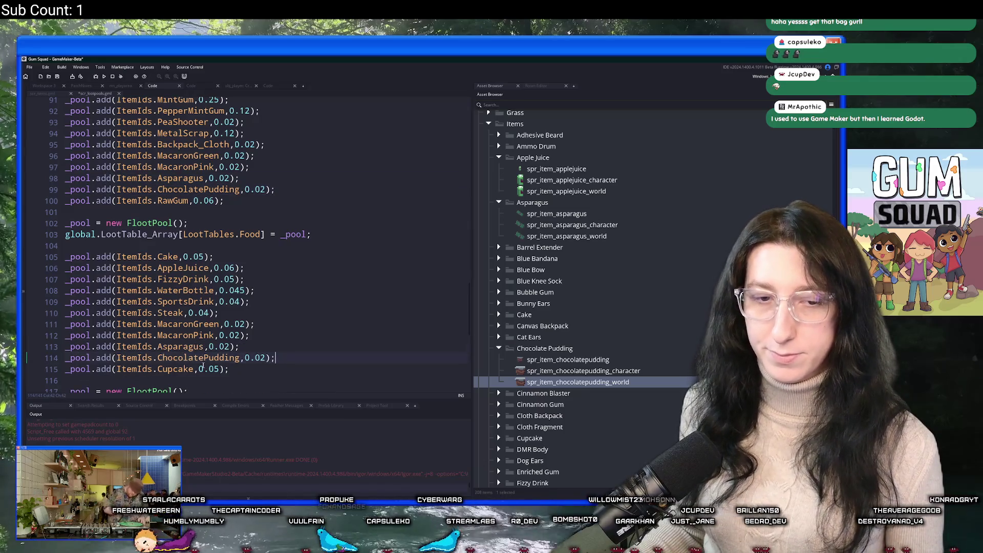
pyautogui.scroll(-1, 249, 368)
pyautogui.moveTo(277, 345); pyautogui.dragTo(65, 345)
pyautogui.scroll(6, 292, 205)
# Paste the ChocolatePudding line into the remaining pool below its Asparagus line.
pyautogui.click(292, 185)
pyautogui.press('Return')
pyautogui.hotkey('ctrl', 'v')
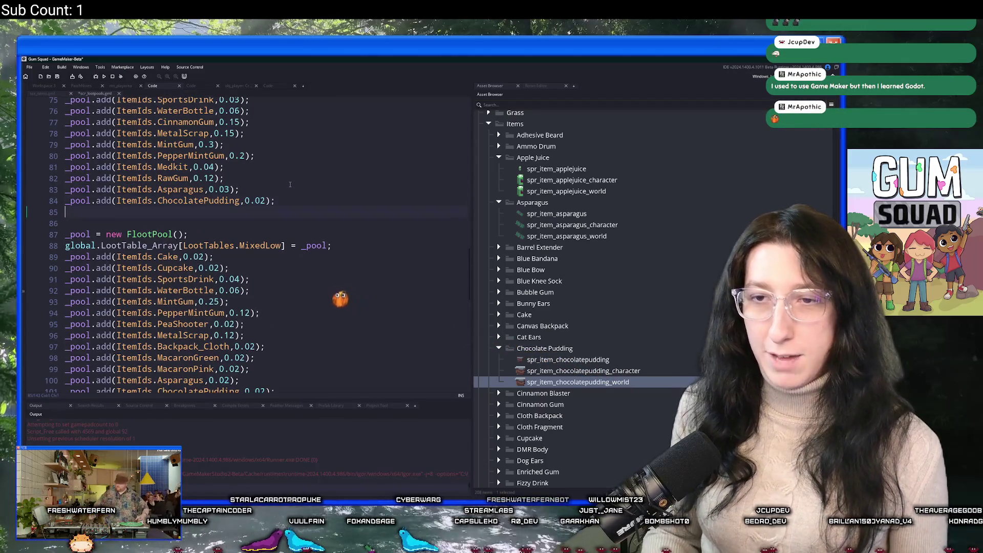
pyautogui.scroll(9, 290, 185)
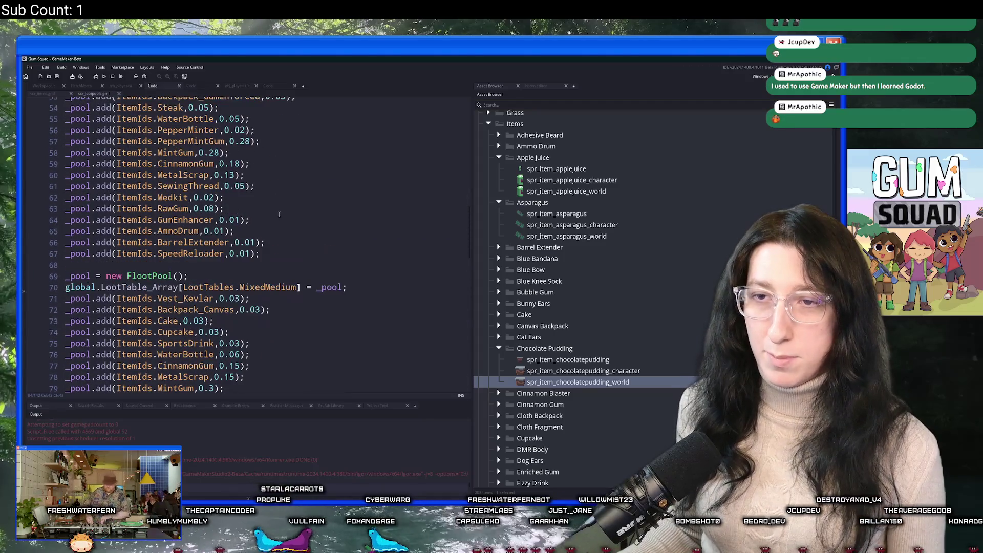
pyautogui.scroll(3, 273, 206)
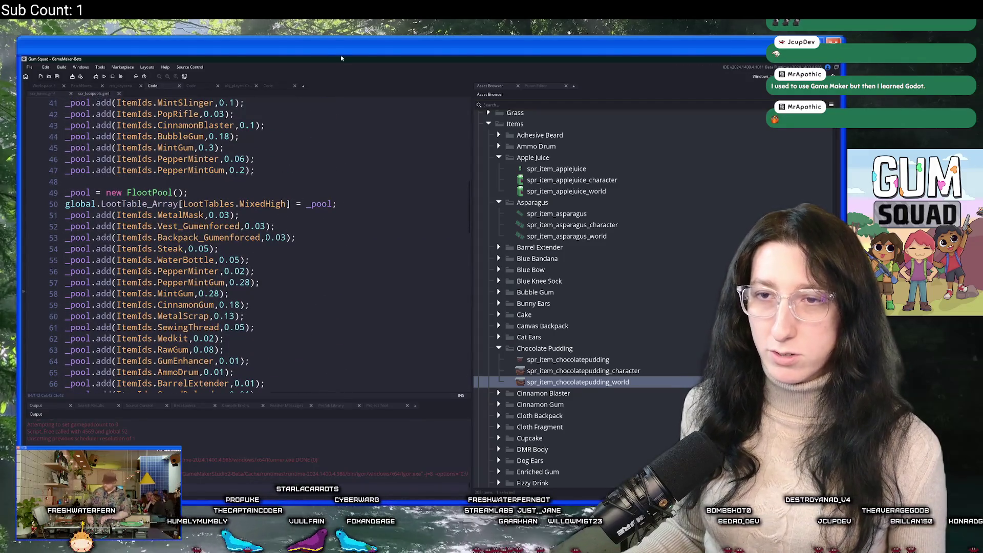
pyautogui.scroll(-2, 318, 206)
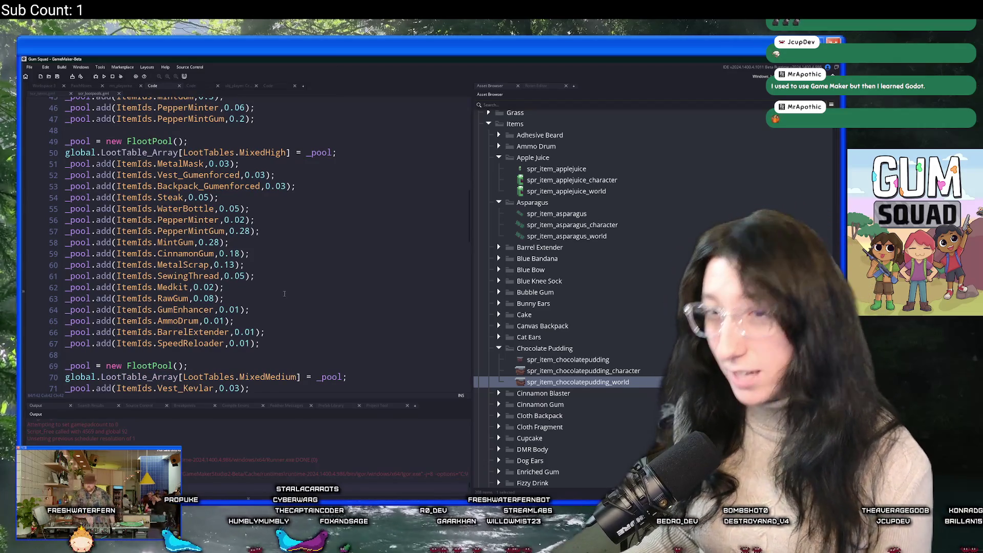
pyautogui.scroll(-1, 287, 297)
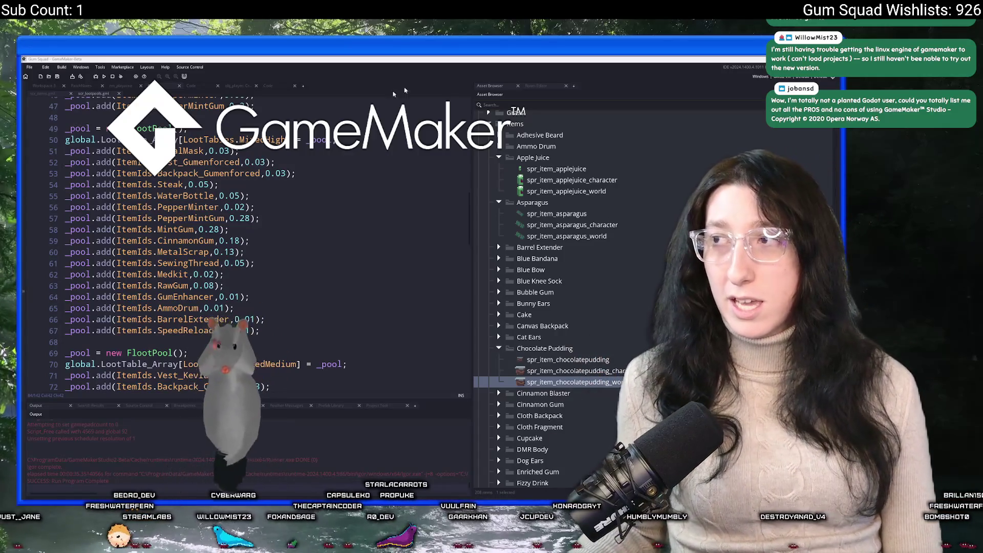
pyautogui.click(831, 78)
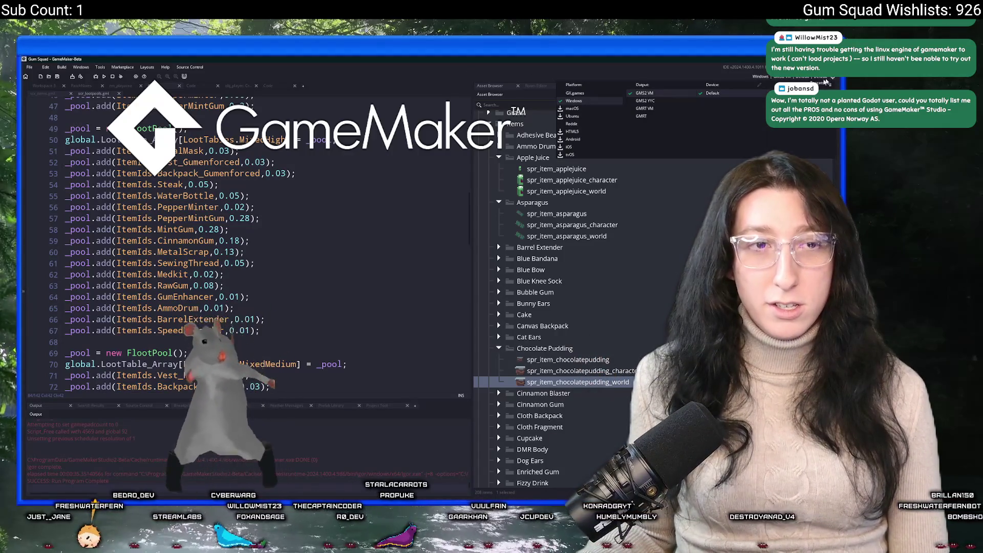
pyautogui.scroll(-3, 598, 141)
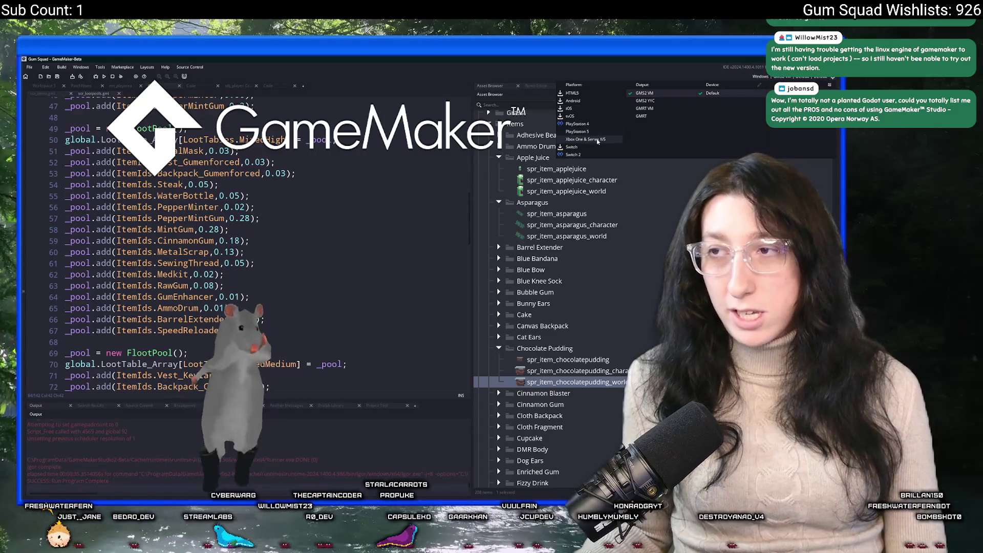
pyautogui.click(376, 159)
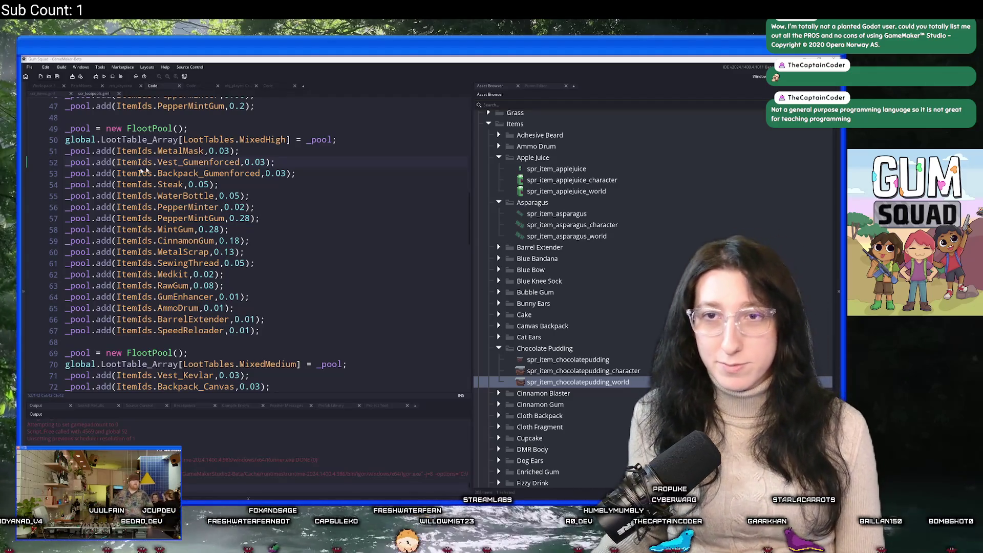
# Switch to the rm_playarea room editor.
pyautogui.click(120, 86)
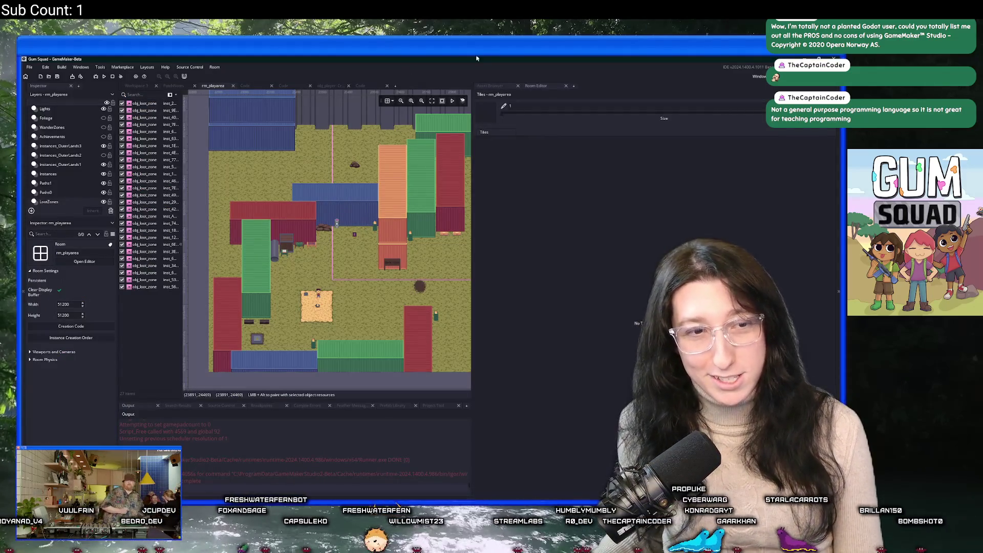
# Add a new UI layer, UILayer_1, to the room and widen the editing area.
pyautogui.scroll(5, 66, 143)
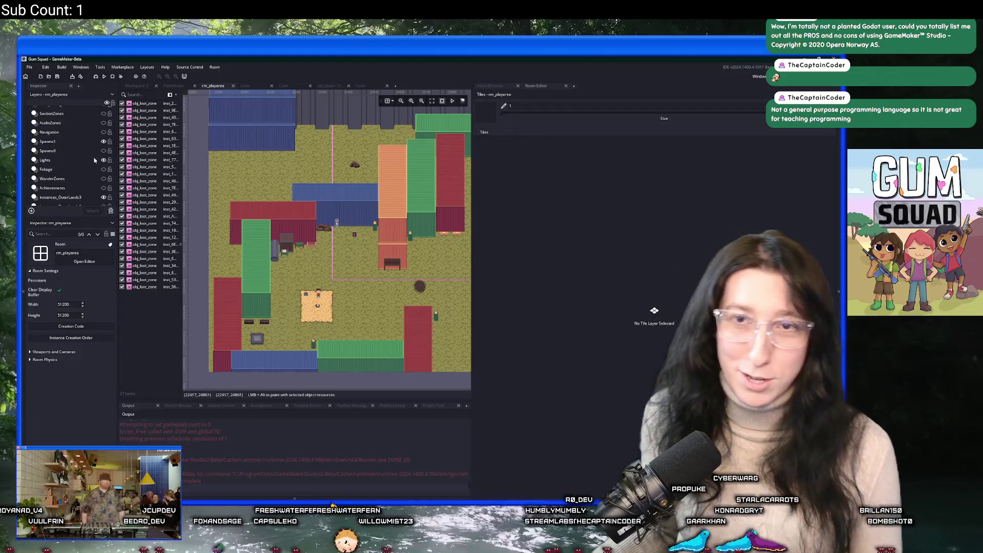
pyautogui.click(67, 115)
pyautogui.rightClick(68, 120)
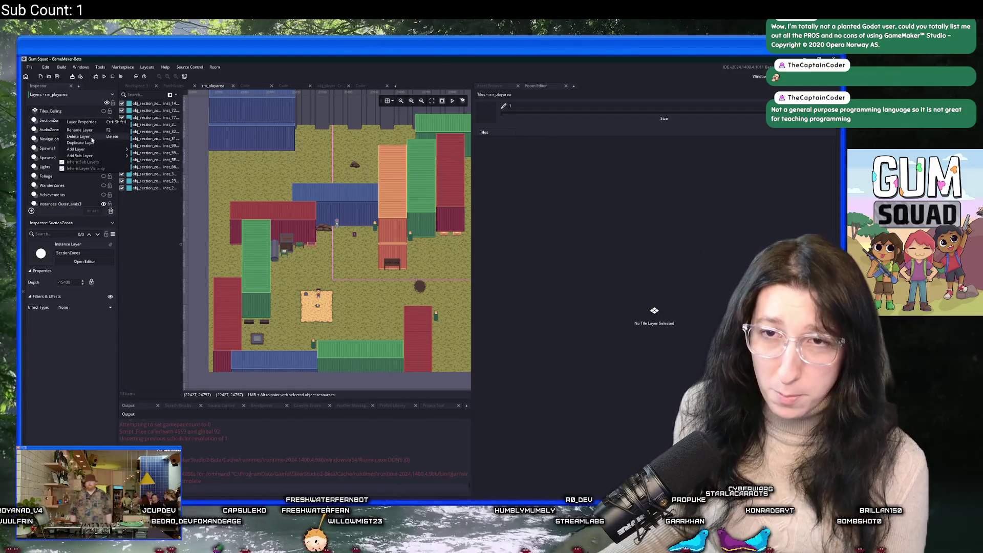
pyautogui.moveTo(101, 147)
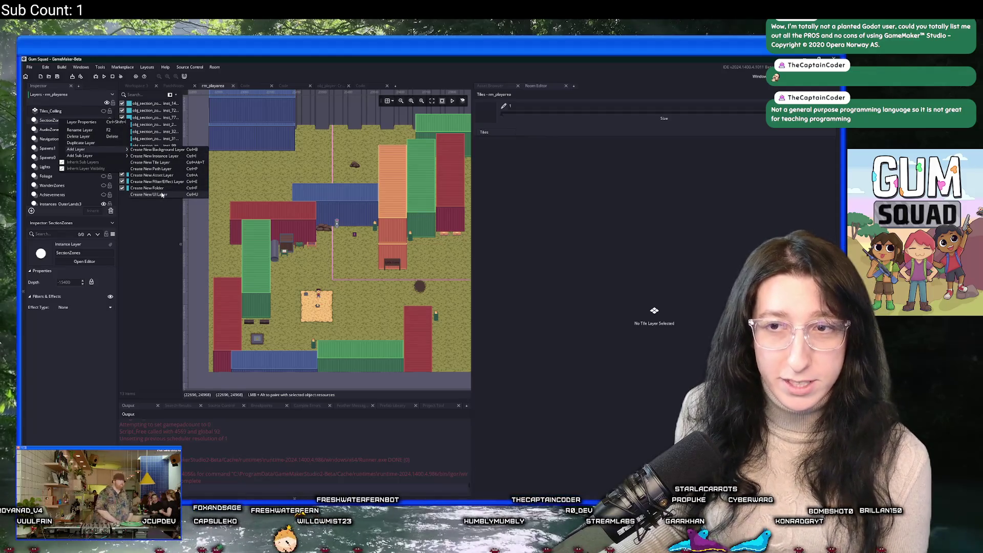
pyautogui.click(163, 195)
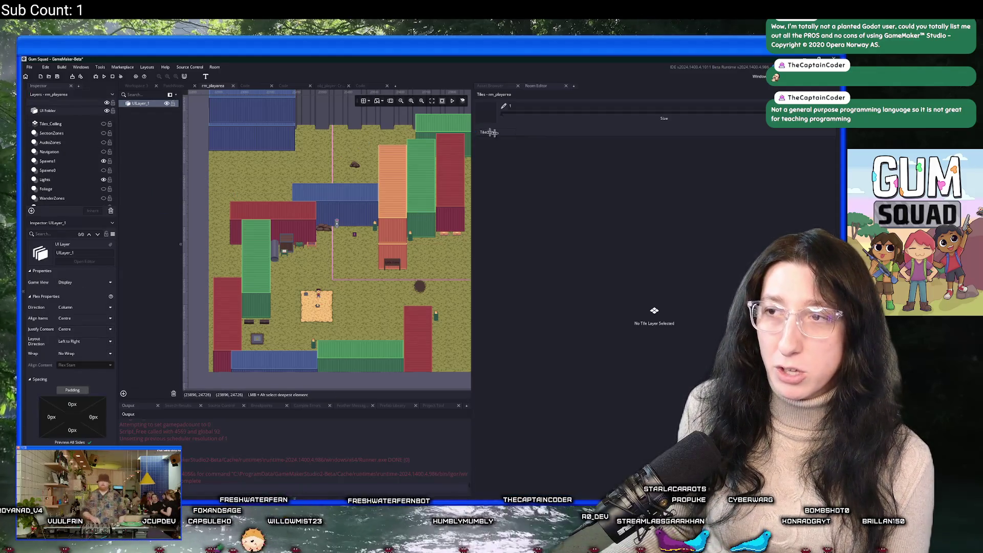
pyautogui.moveTo(471, 129); pyautogui.dragTo(647, 164)
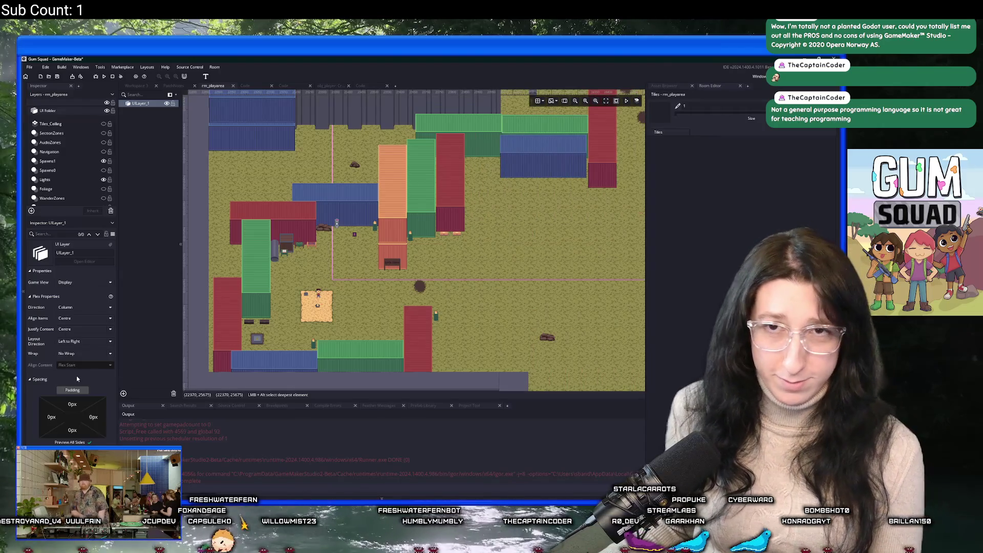
# Review UILayer_1's properties, keeping flex direction Column and editing top padding.
pyautogui.click(84, 283)
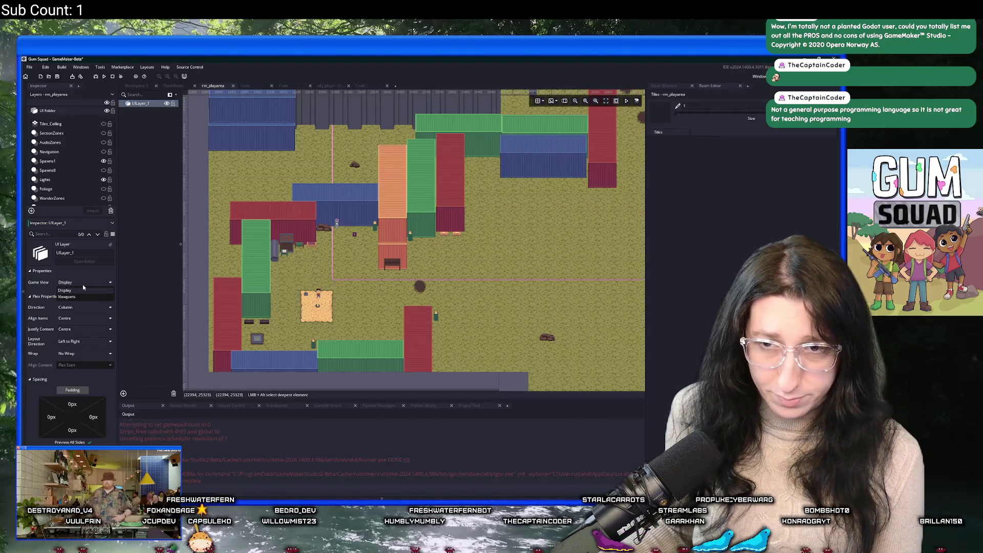
pyautogui.click(80, 307)
pyautogui.click(81, 317)
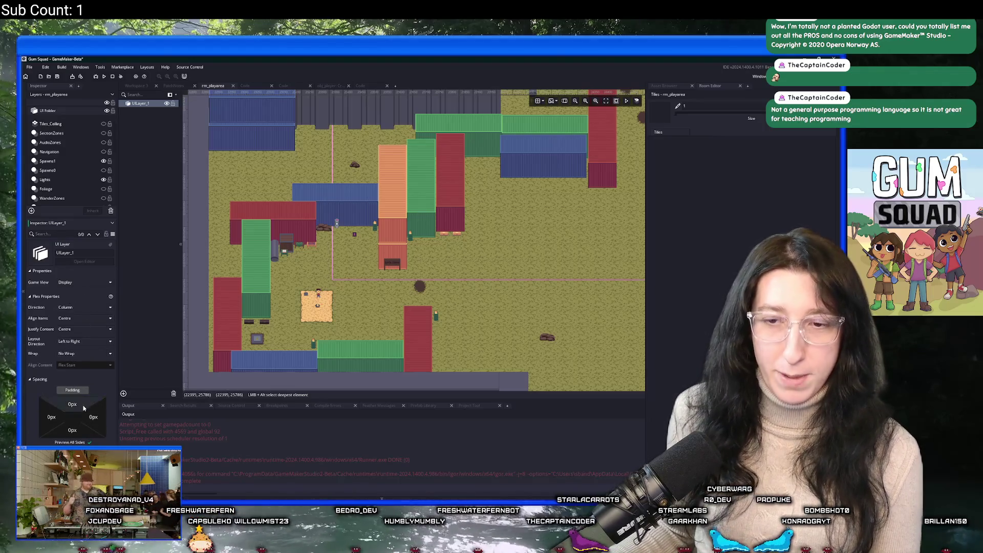
pyautogui.click(71, 405)
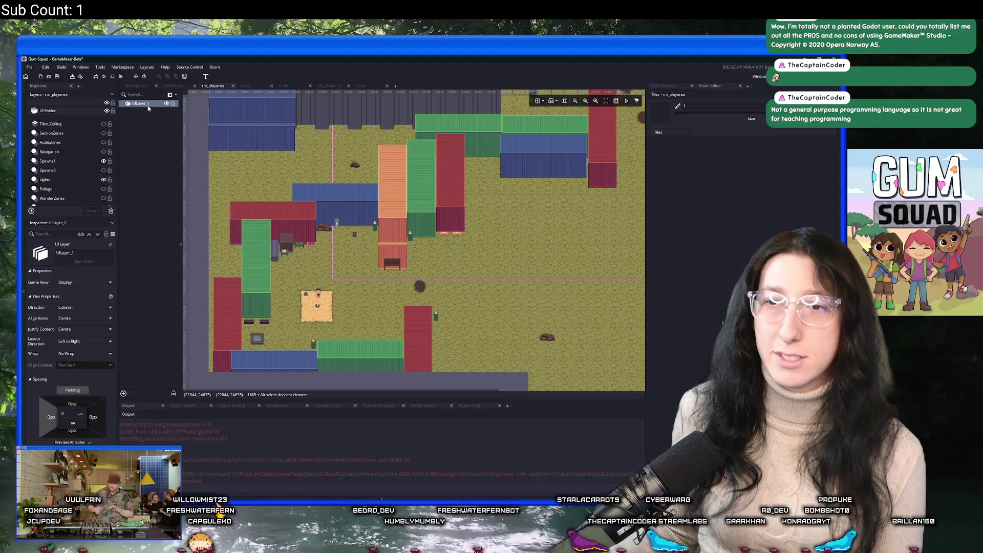
# Add a Text item to UILayer_1's flex panel.
pyautogui.rightClick(131, 103)
pyautogui.click(206, 78)
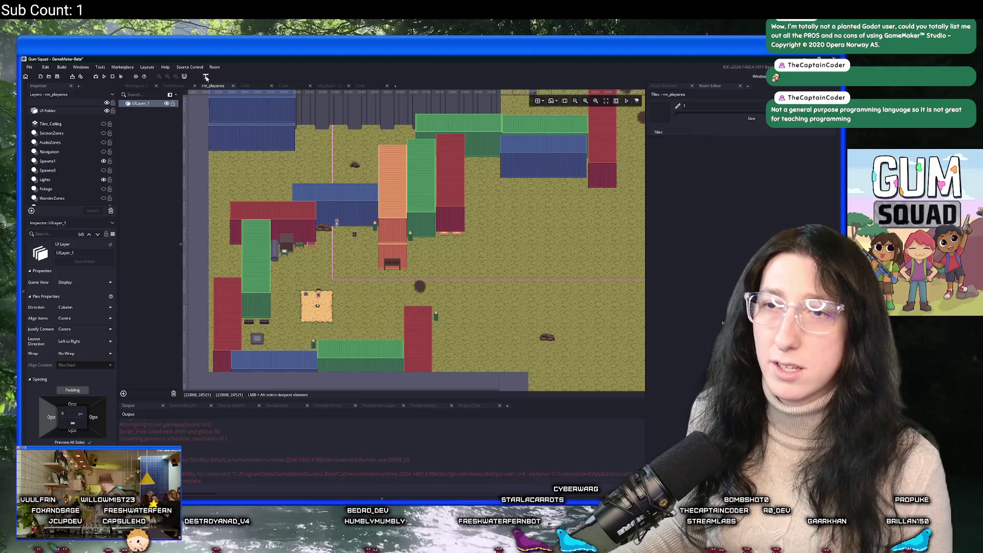
pyautogui.click(282, 177)
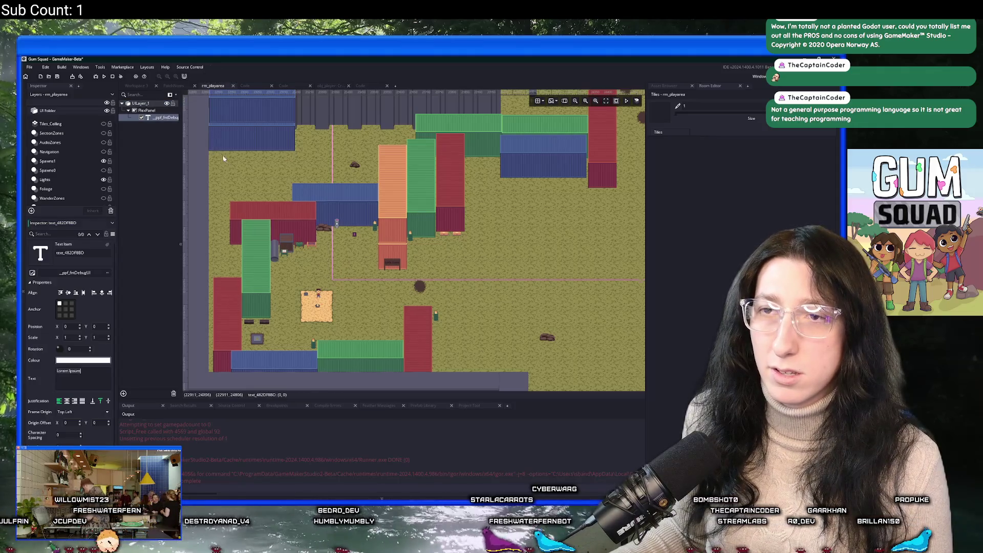
# Zoom the room view and select UILayer_1 and its Lorem Ipsum text item.
pyautogui.scroll(-2, 282, 177)
pyautogui.scroll(-3, 282, 176)
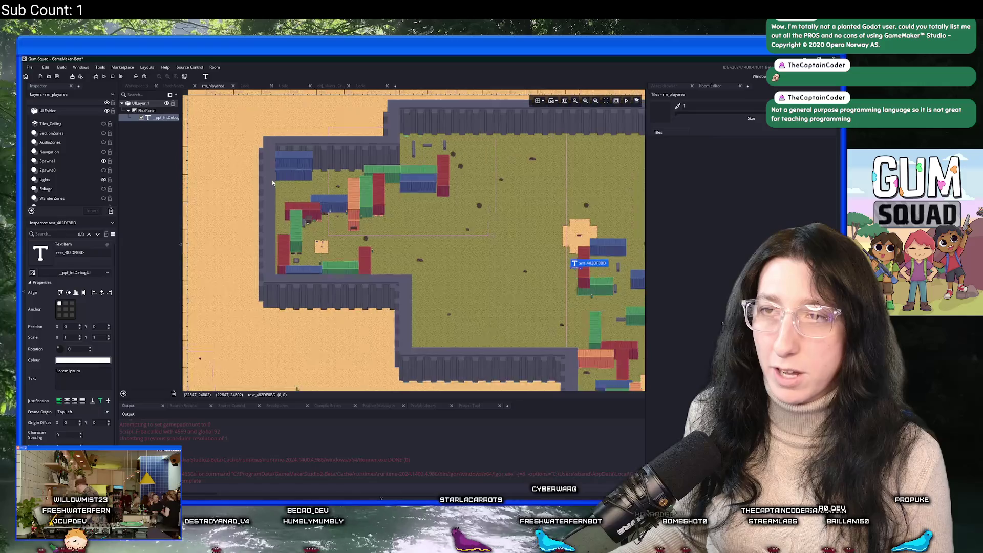
pyautogui.scroll(3, 359, 231)
pyautogui.click(242, 129)
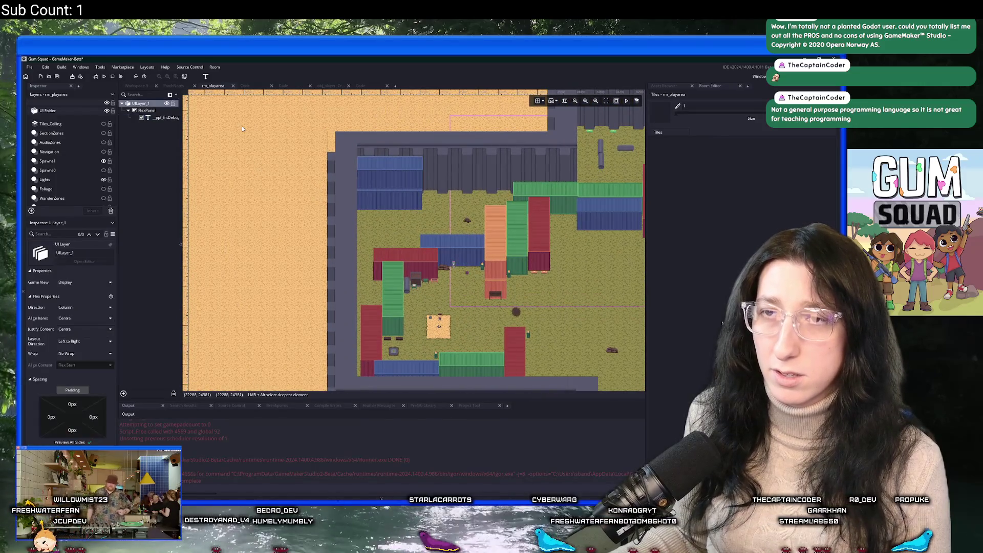
pyautogui.click(169, 118)
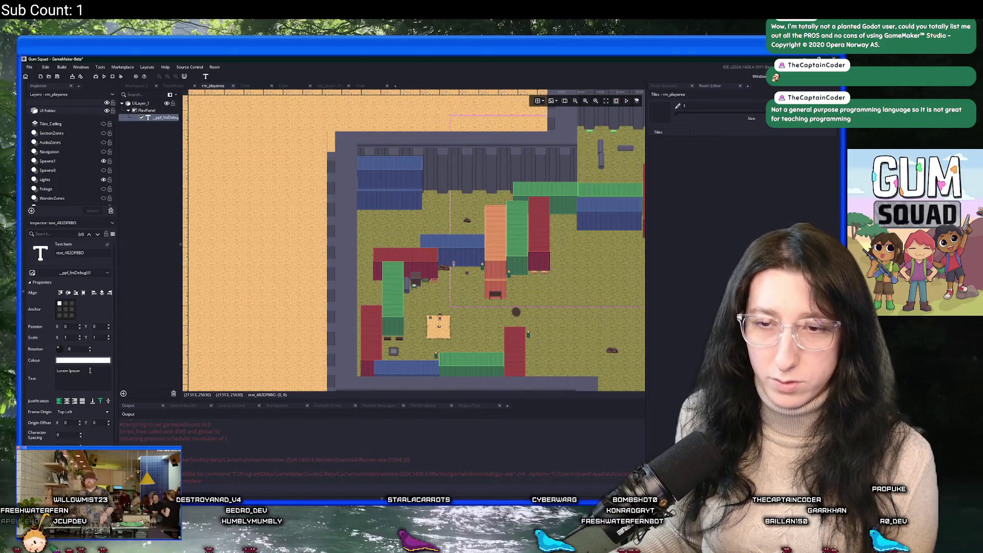
# Pan around the Lorem Ipsum text at -58, -52, then select UILayer_1 and delete it.
pyautogui.scroll(-5, 355, 233)
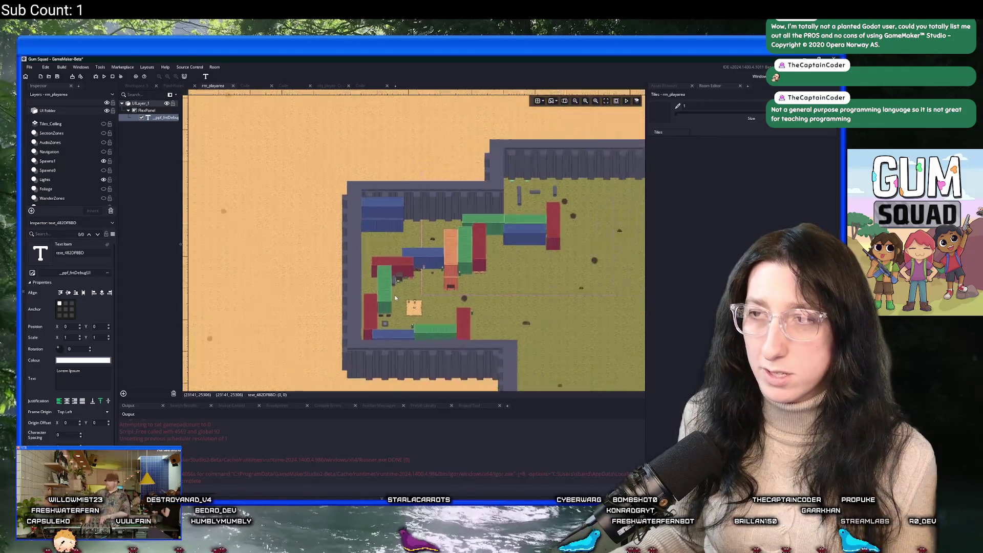
pyautogui.scroll(-4, 359, 236)
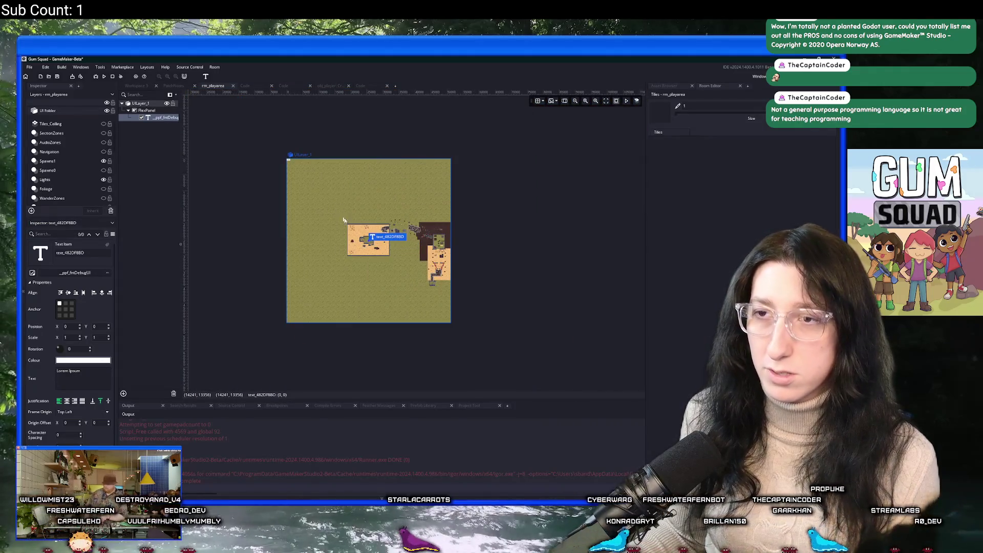
pyautogui.scroll(6, 331, 215)
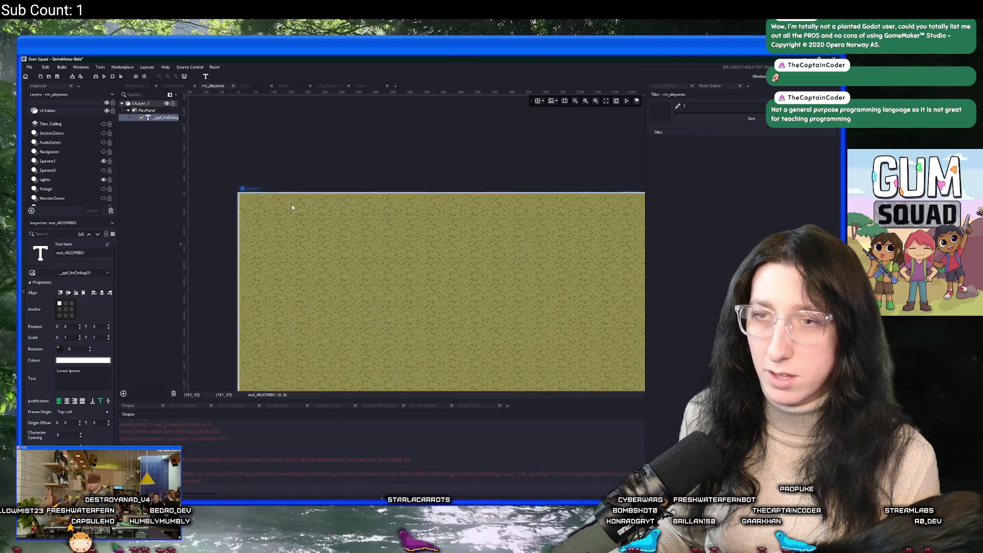
pyautogui.scroll(-5, 293, 207)
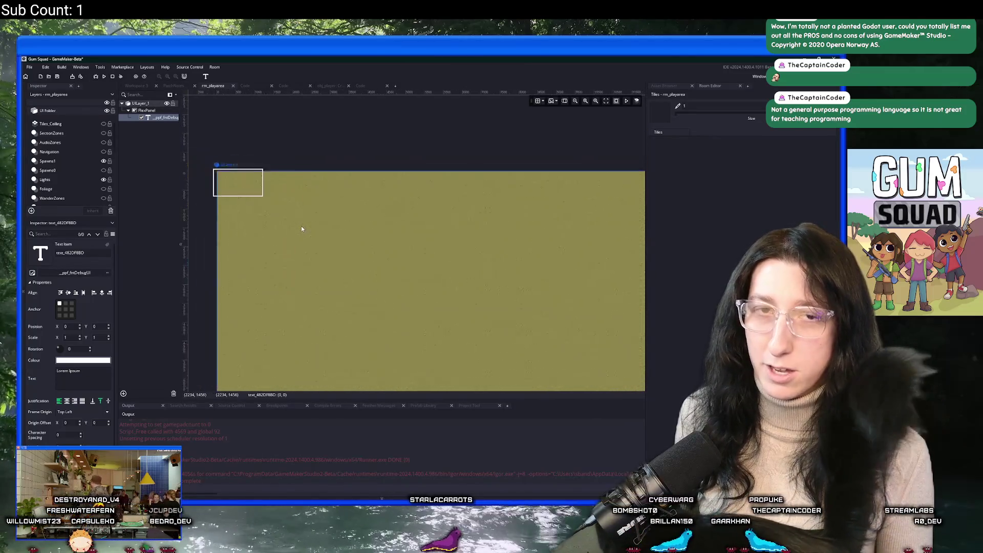
pyautogui.scroll(-5, 301, 225)
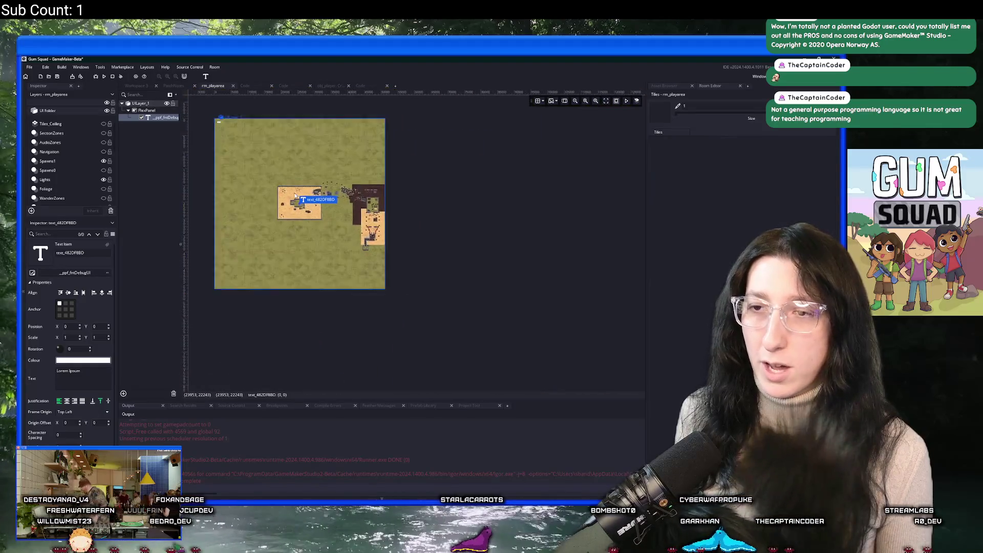
pyautogui.scroll(6, 296, 195)
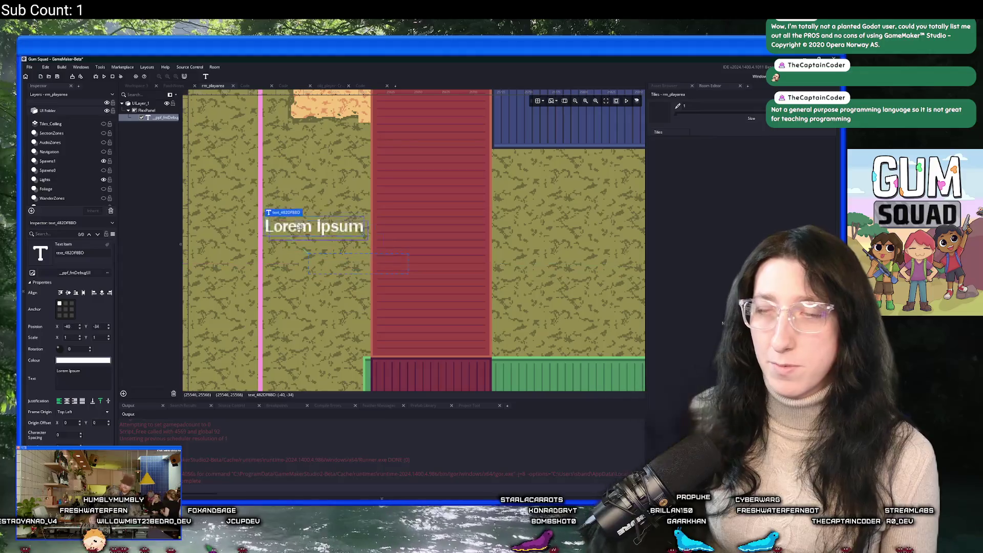
pyautogui.scroll(-2, 299, 227)
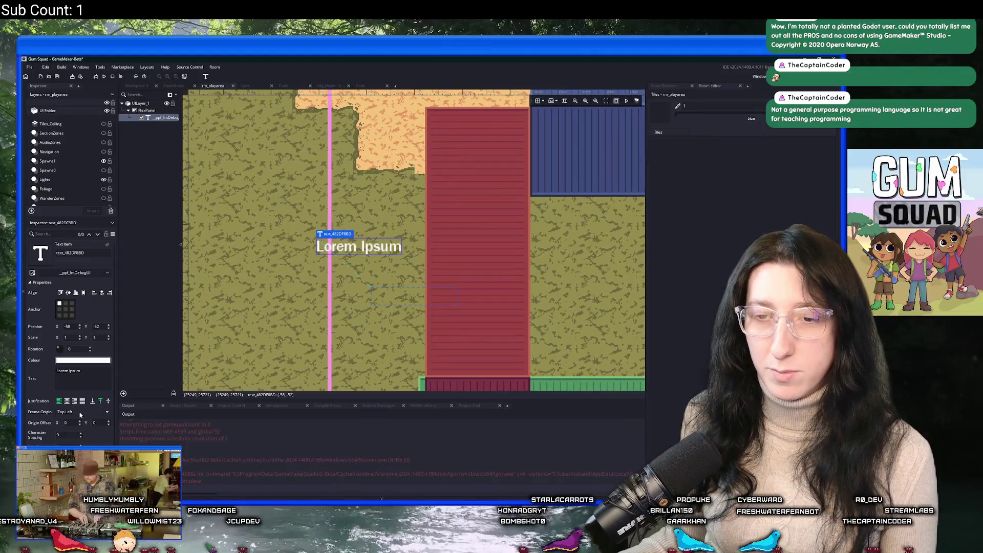
pyautogui.moveTo(211, 217); pyautogui.dragTo(270, 239)
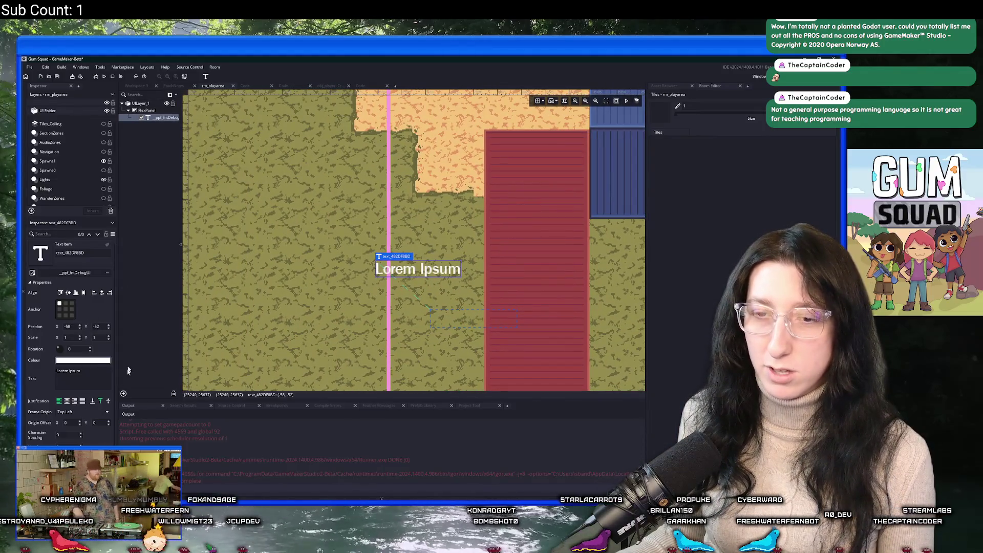
pyautogui.scroll(-2, 247, 345)
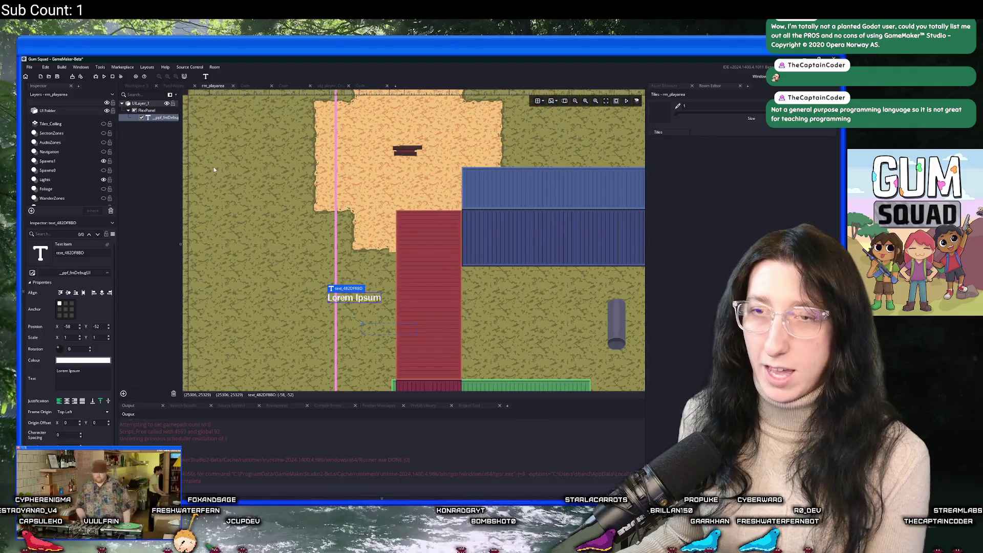
pyautogui.click(140, 104)
pyautogui.press('Delete')
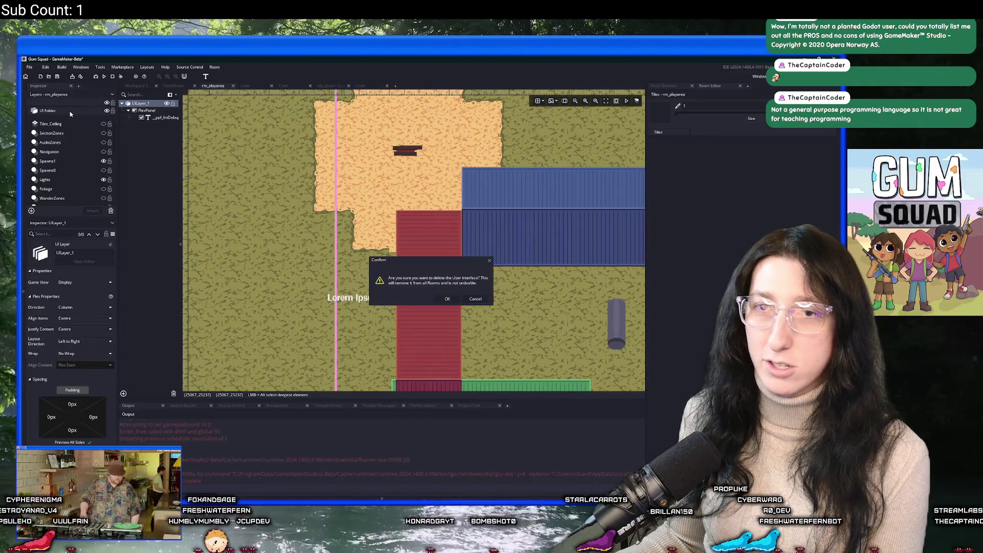
# Confirm removing the User Interface layer from all rooms, then zoom the room out.
pyautogui.click(447, 300)
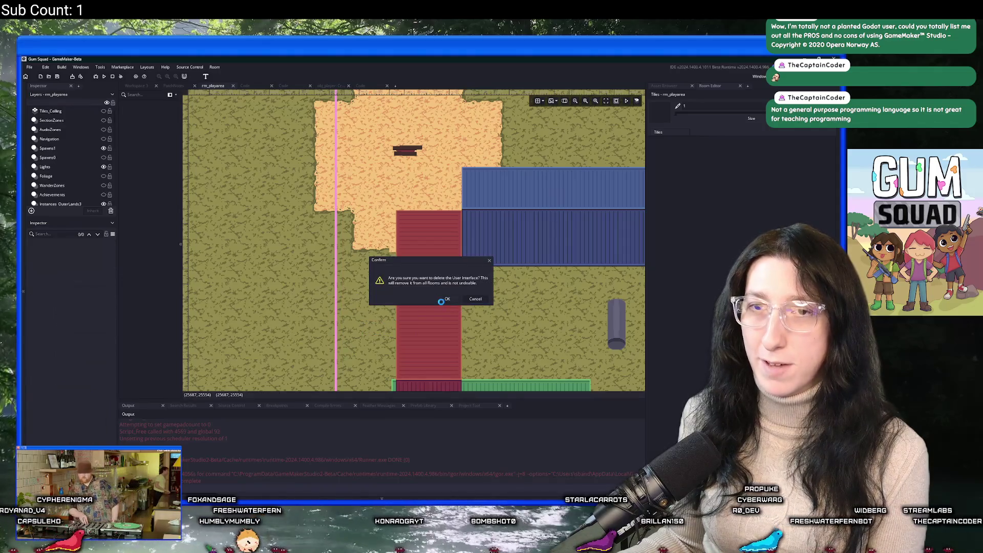
pyautogui.scroll(-5, 308, 182)
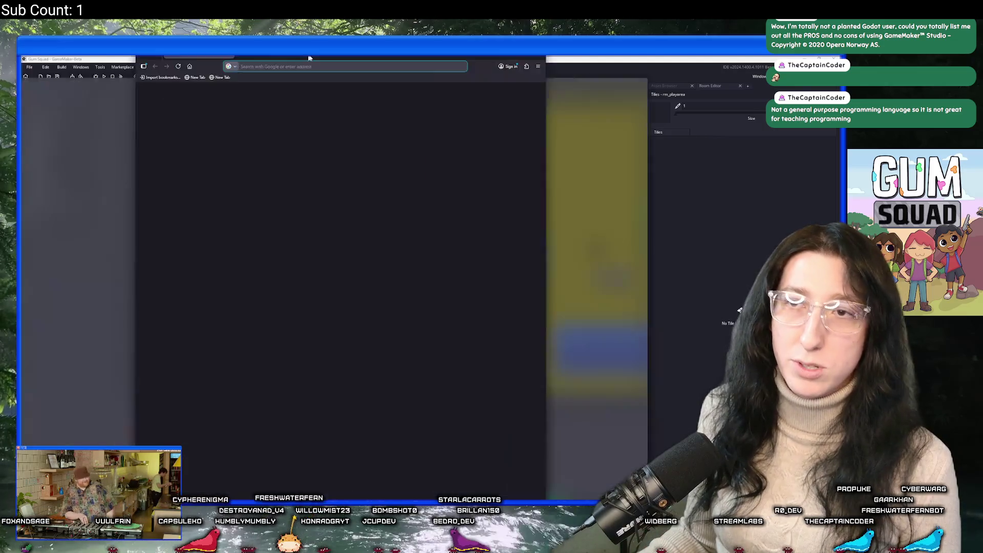
# Search the web for 'crystal engine ga' and open the Crystal 2D Lighting Engine forum thread.
pyautogui.write('crystal engine game maker')
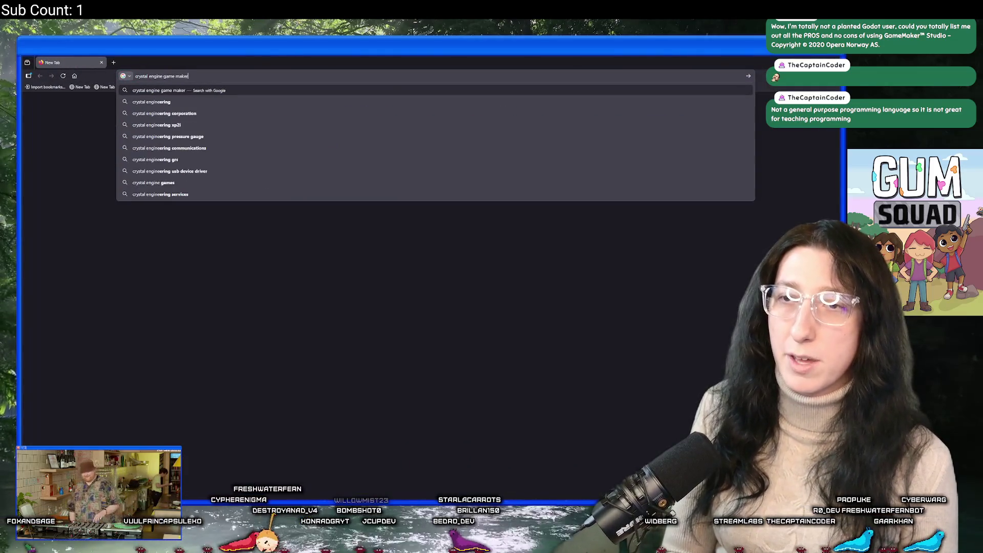
pyautogui.press('Return')
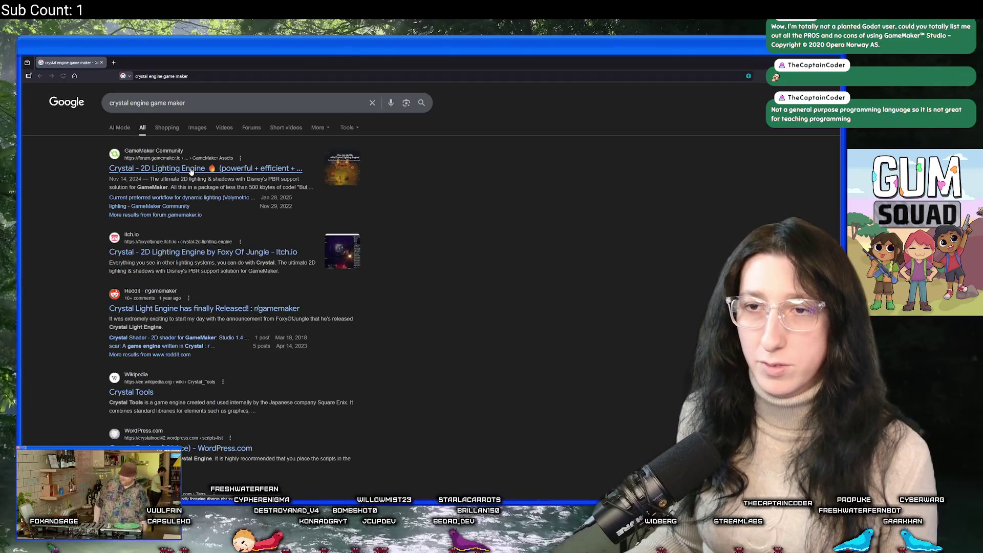
pyautogui.click(167, 152)
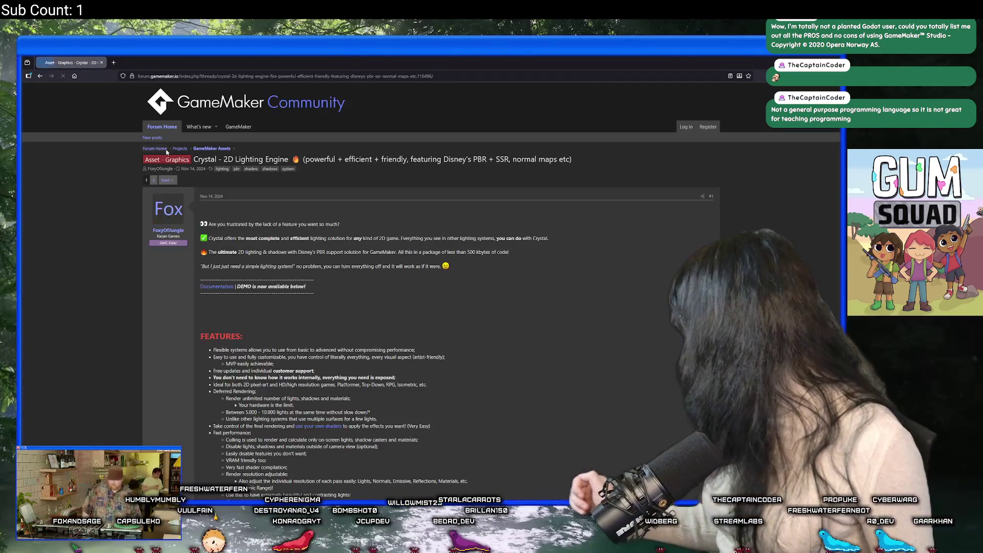
pyautogui.scroll(-3, 256, 260)
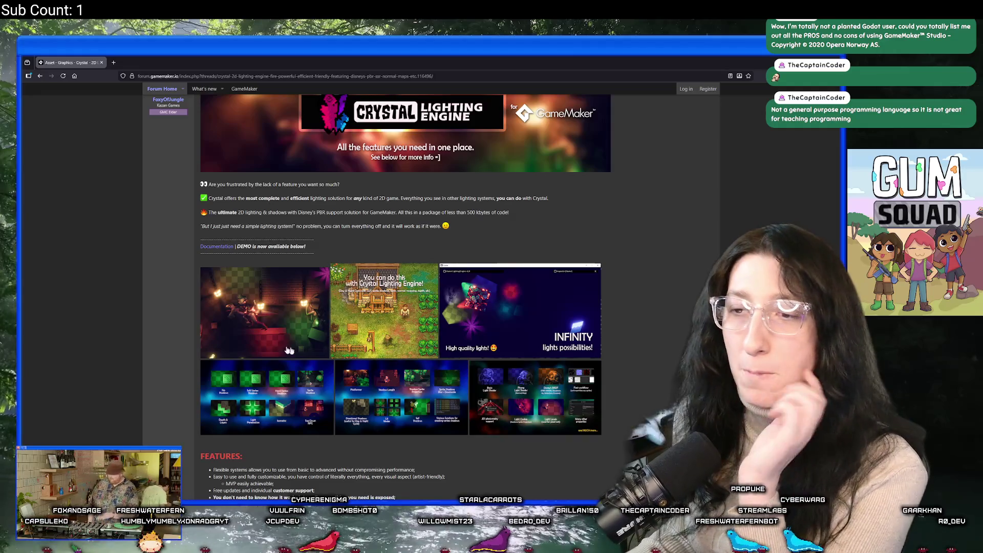
# Enlarge the thread's first feature image and step through the gallery to screenshot 5 of 5.
pyautogui.click(325, 297)
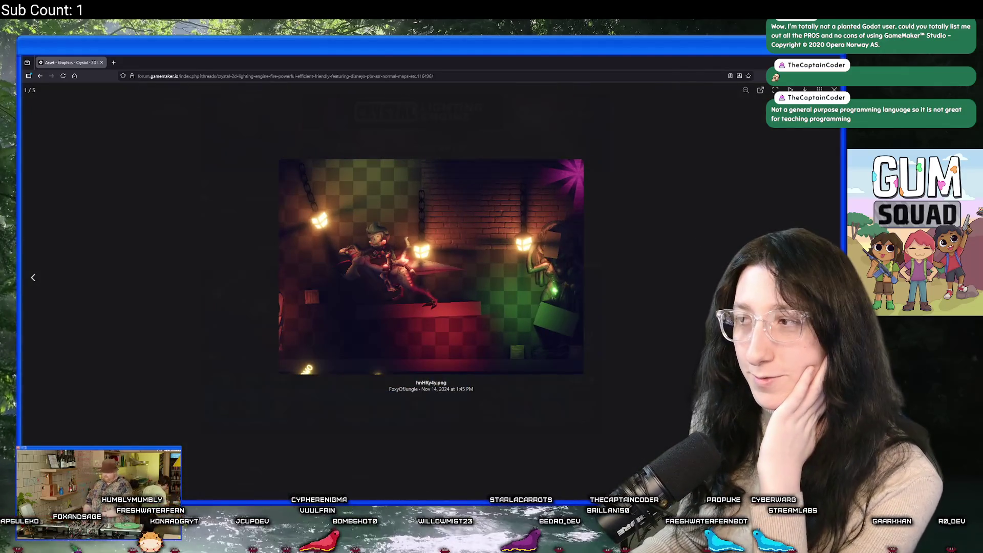
pyautogui.click(828, 277)
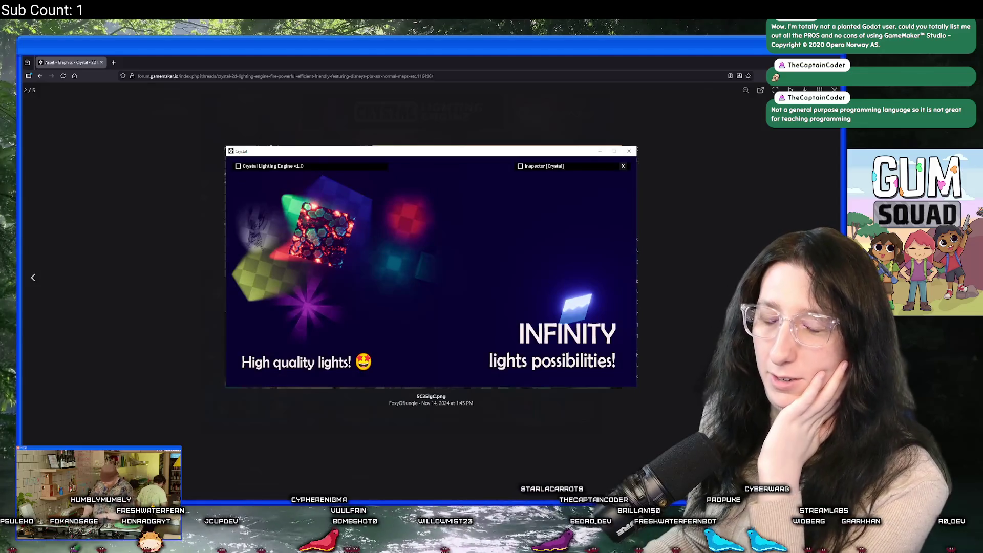
pyautogui.press('Right')
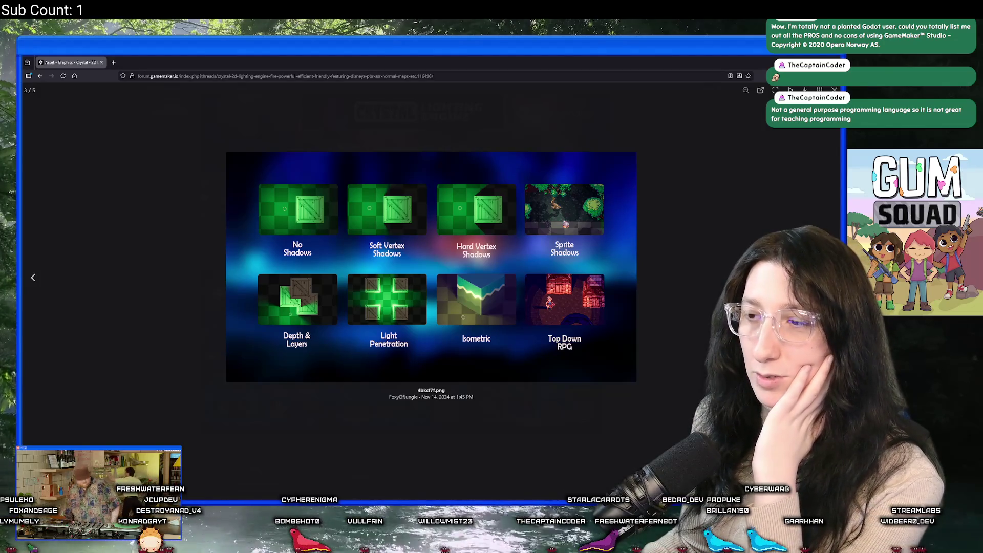
pyautogui.press('Right')
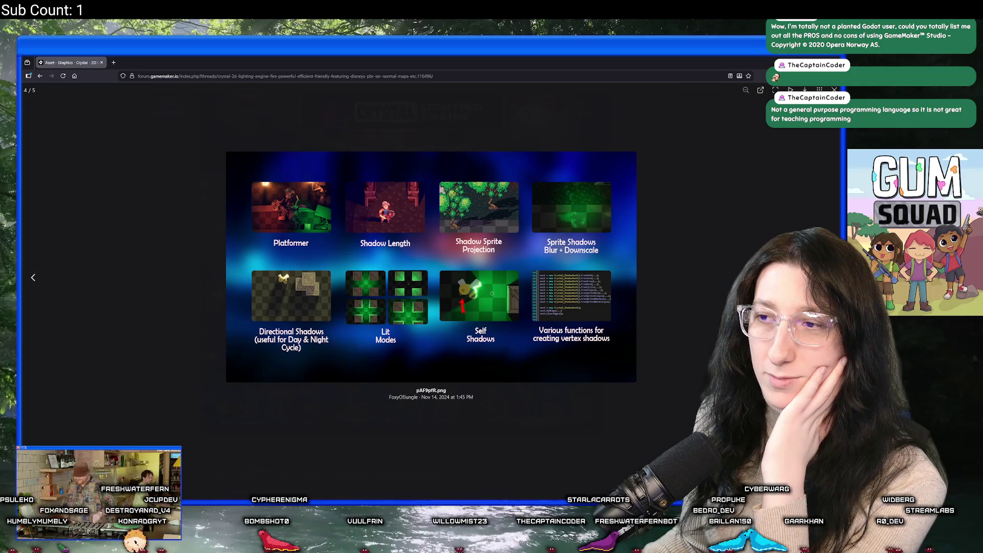
pyautogui.press('Right')
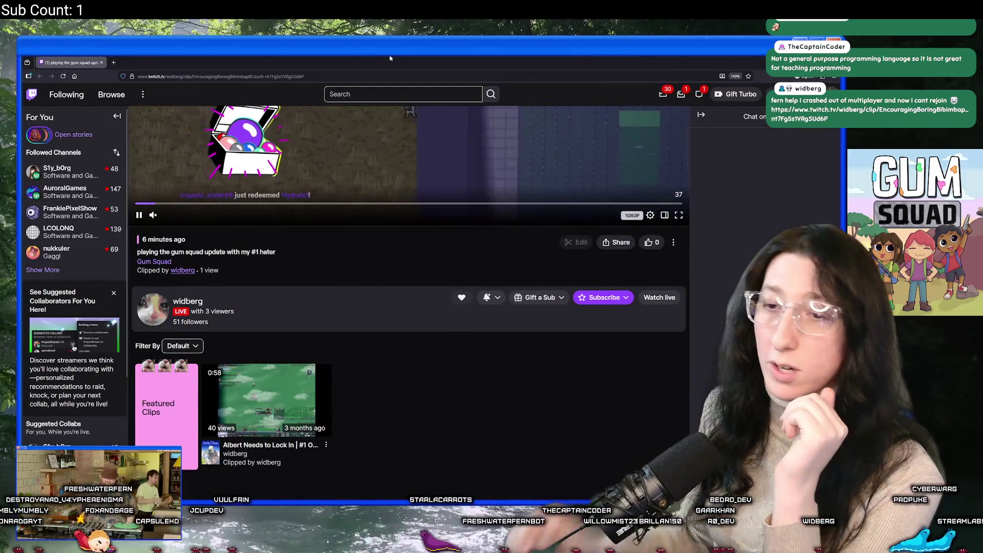
# Seek the Gum Squad clip around the crash, pause on the Code Error, and restore the window size.
pyautogui.scroll(3, 387, 329)
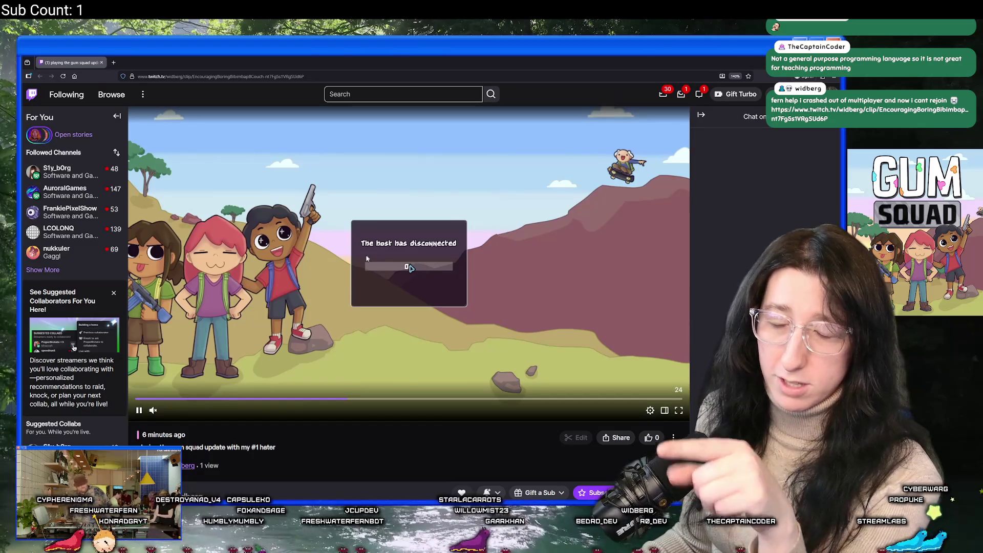
pyautogui.click(438, 399)
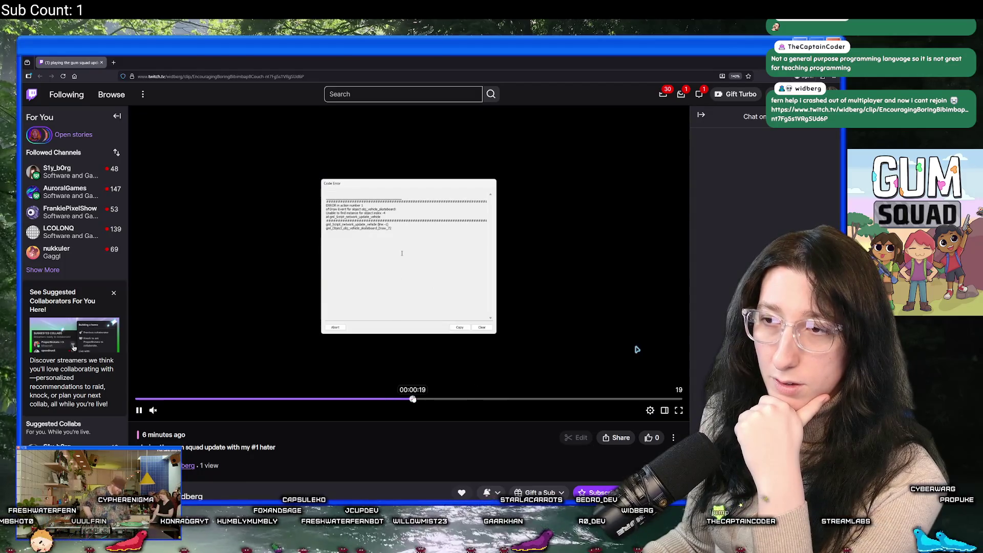
pyautogui.click(428, 399)
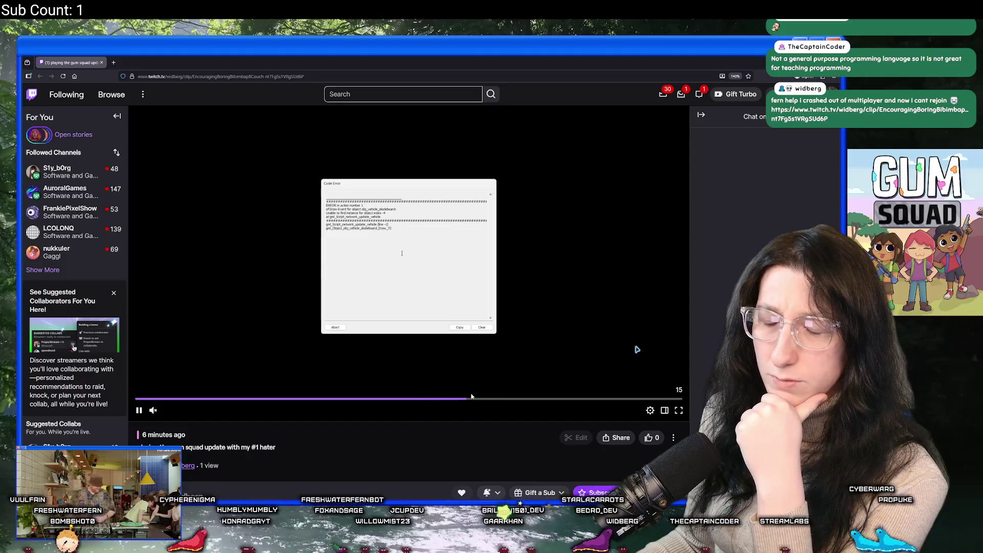
pyautogui.moveTo(483, 401); pyautogui.dragTo(617, 402)
pyautogui.click(332, 399)
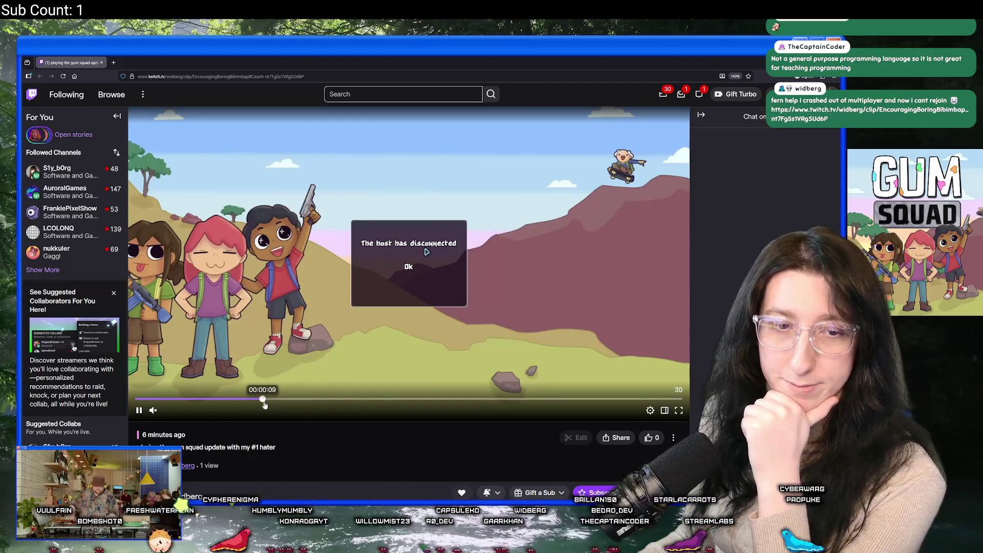
pyautogui.click(405, 400)
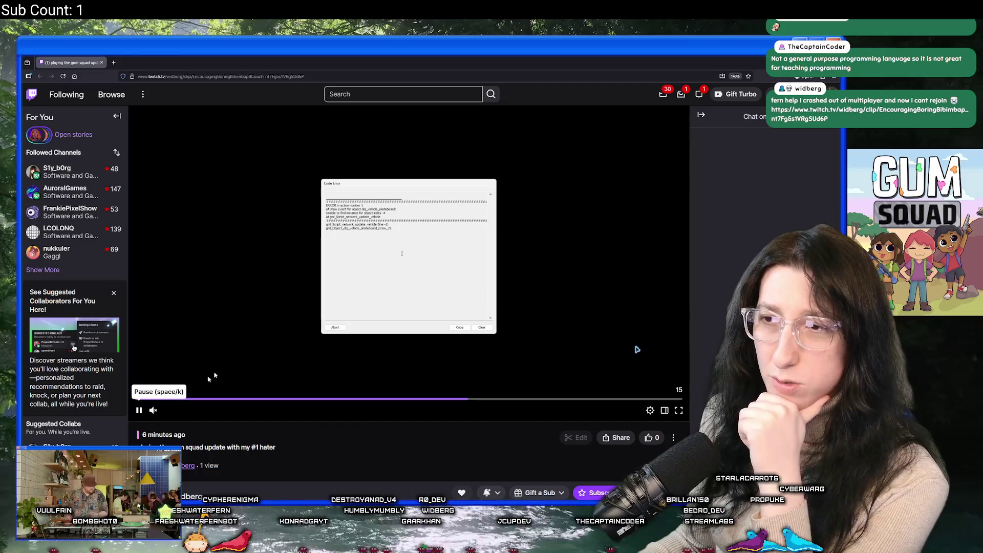
pyautogui.click(139, 410)
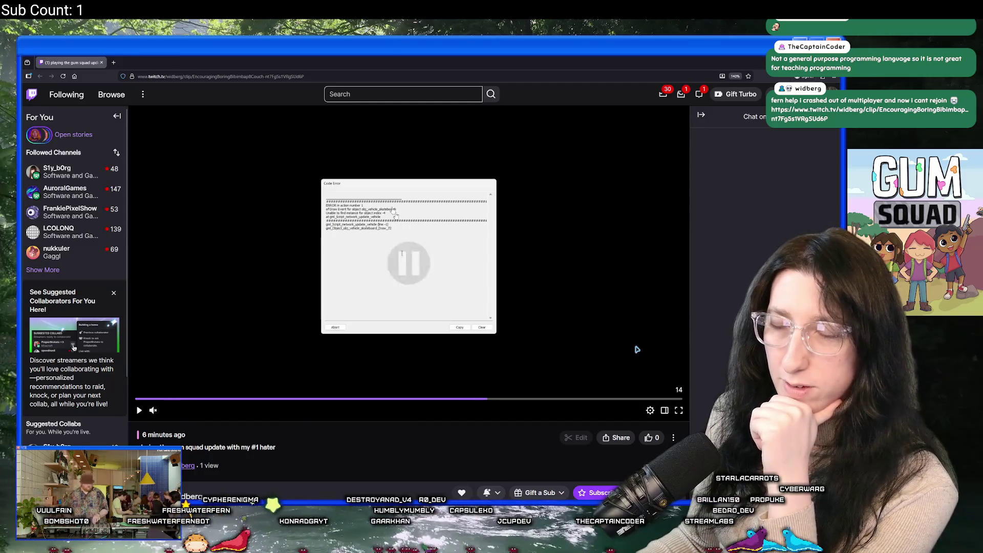
pyautogui.moveTo(308, 62); pyautogui.dragTo(308, 126)
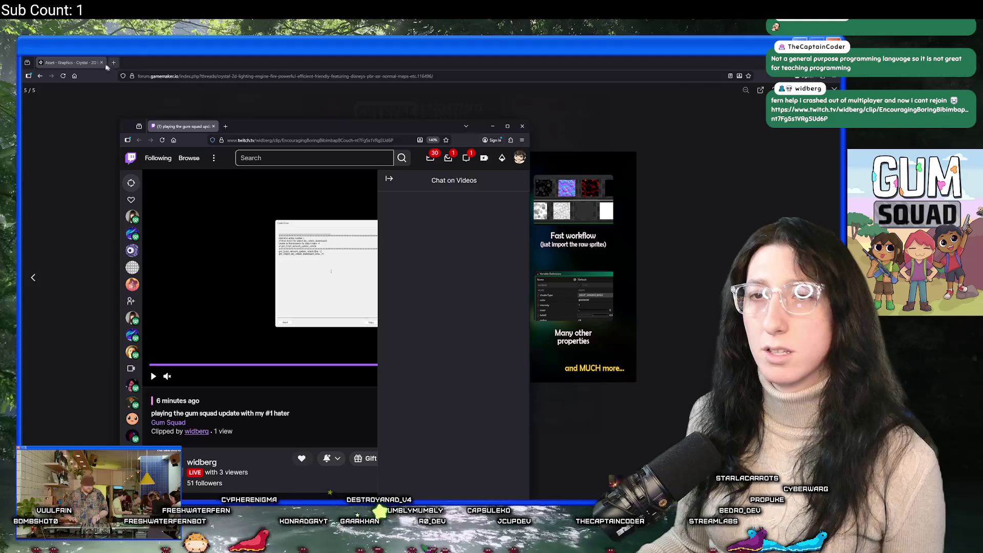
# Close the forum image viewer and scroll down the Crystal thread toward its comments.
pyautogui.click(239, 58)
pyautogui.press('Escape')
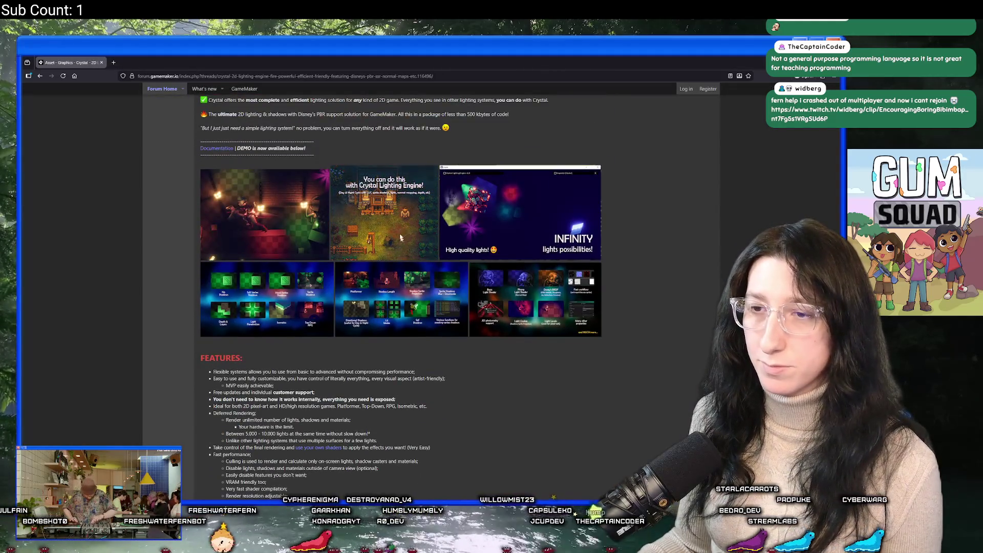
pyautogui.scroll(-15, 336, 334)
pyautogui.scroll(-10, 336, 334)
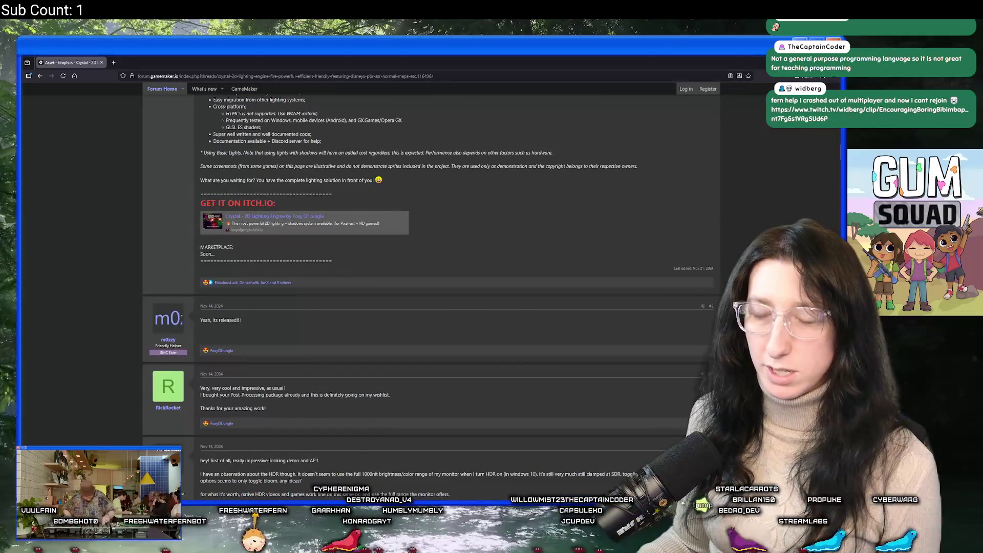
# Switch back to GameMaker, bringing it in front of the Twitch window.
pyautogui.hotkey('alt', 'Tab')
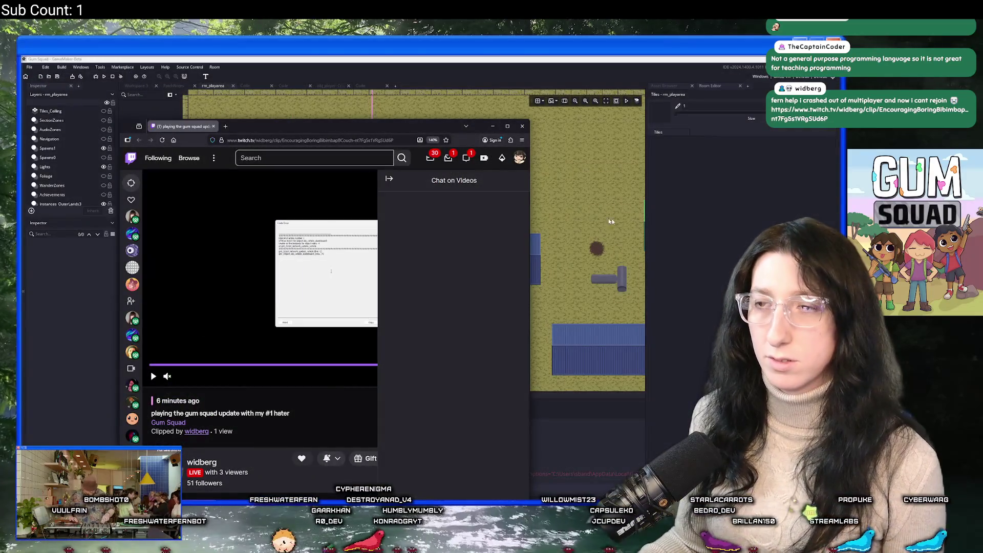
pyautogui.click(570, 216)
pyautogui.hotkey('ctrl', 't')
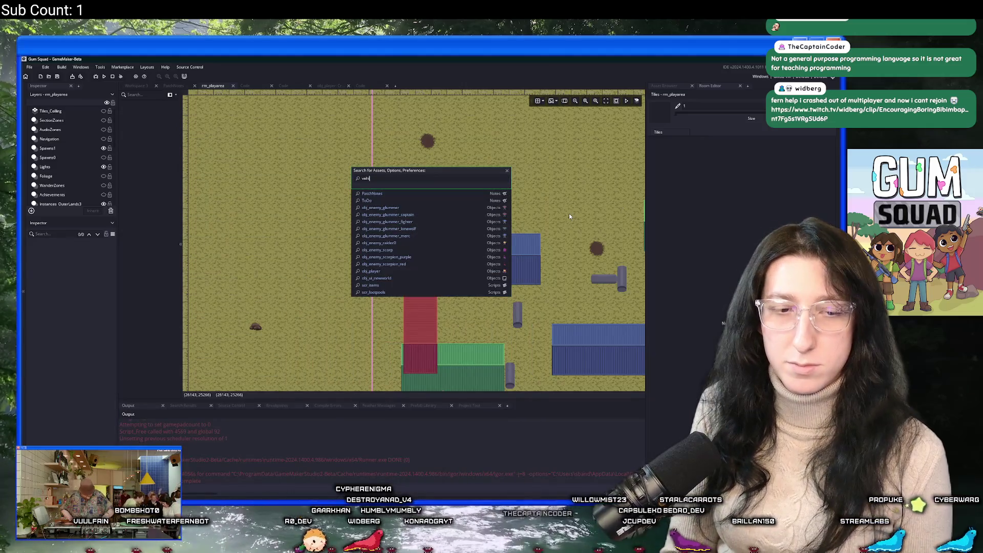
# Search assets for 'network_up', open network_update_vehicle, and collapse the docks with F12.
pyautogui.write('cle_up')
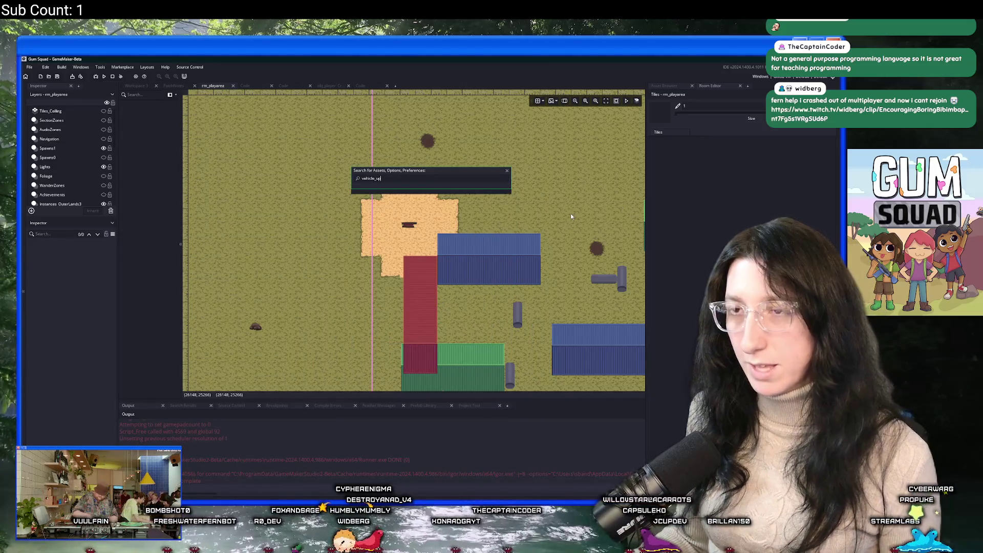
pyautogui.hotkey('ctrl', 'a')
pyautogui.write('network_up')
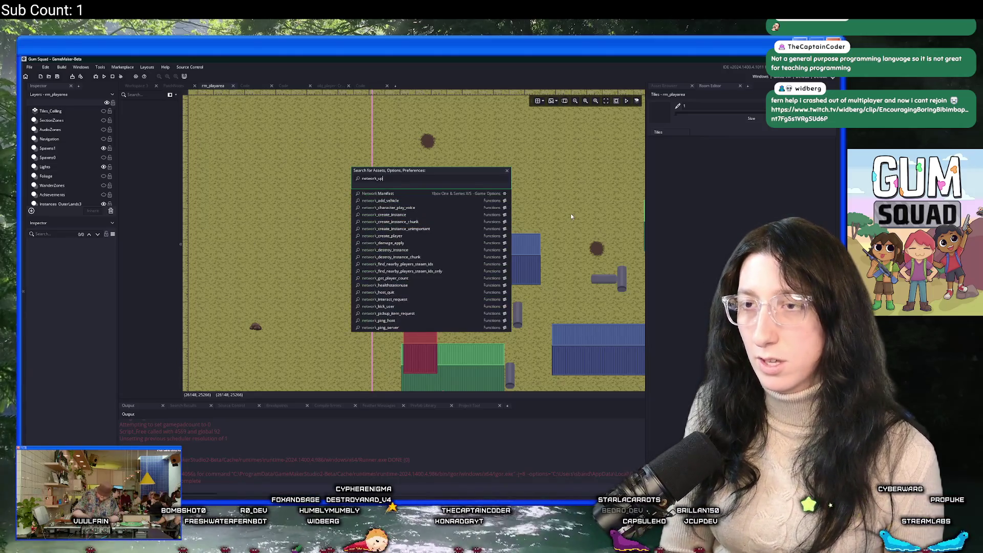
pyautogui.press('Down')
pyautogui.press('Down')
pyautogui.press('Down')
pyautogui.press('Return')
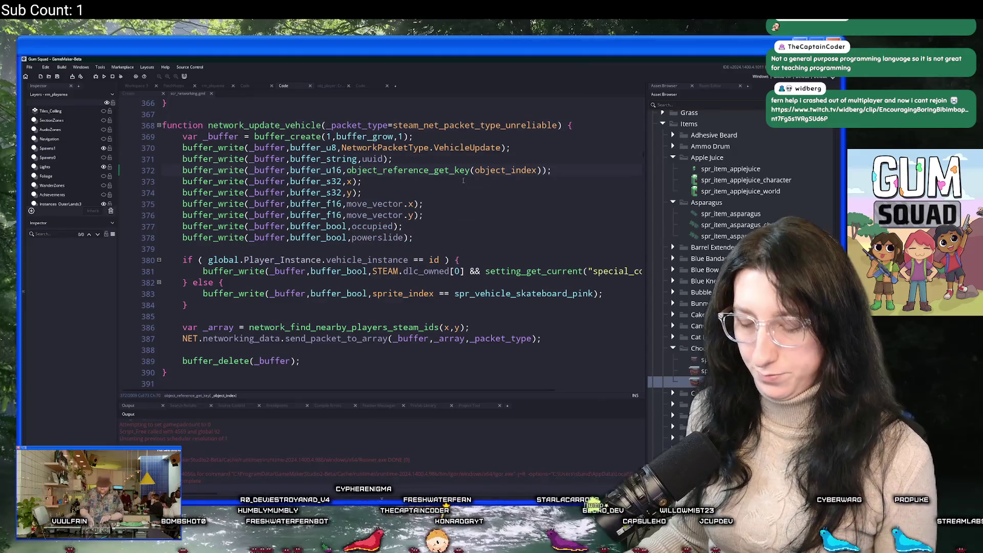
pyautogui.press('F12')
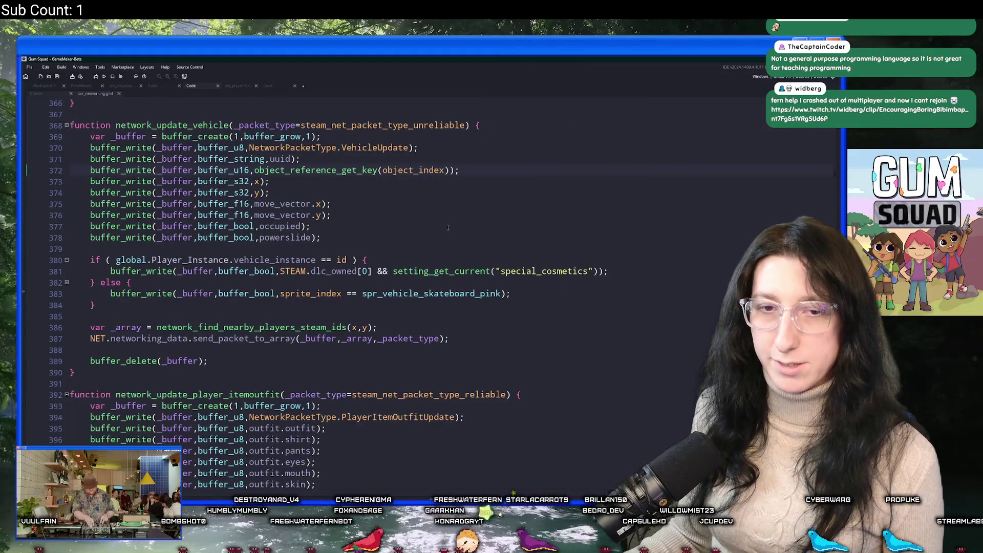
pyautogui.scroll(1, 490, 175)
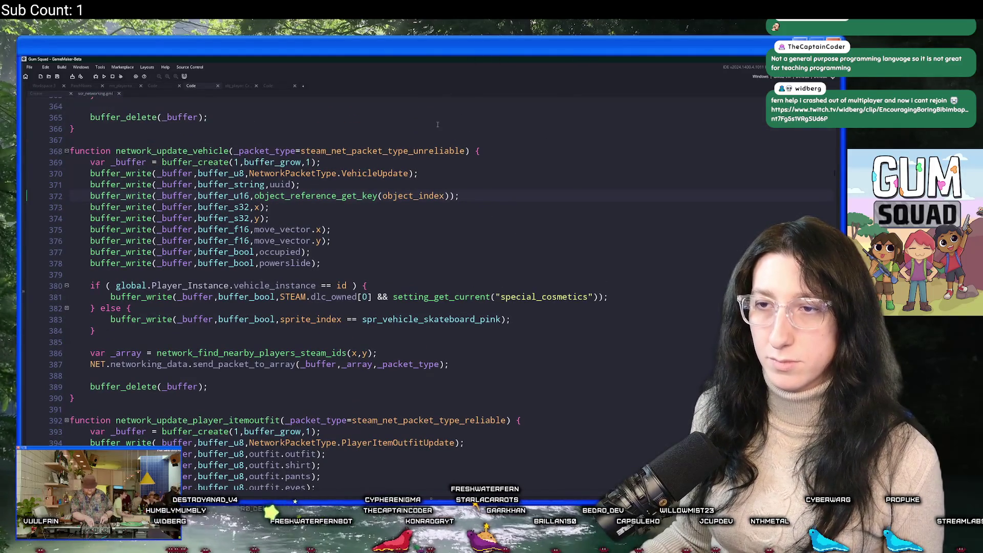
# Maximise the Twitch crash clip window, then return to the GameMaker code.
pyautogui.hotkey('alt', 'Tab')
pyautogui.doubleClick(354, 134)
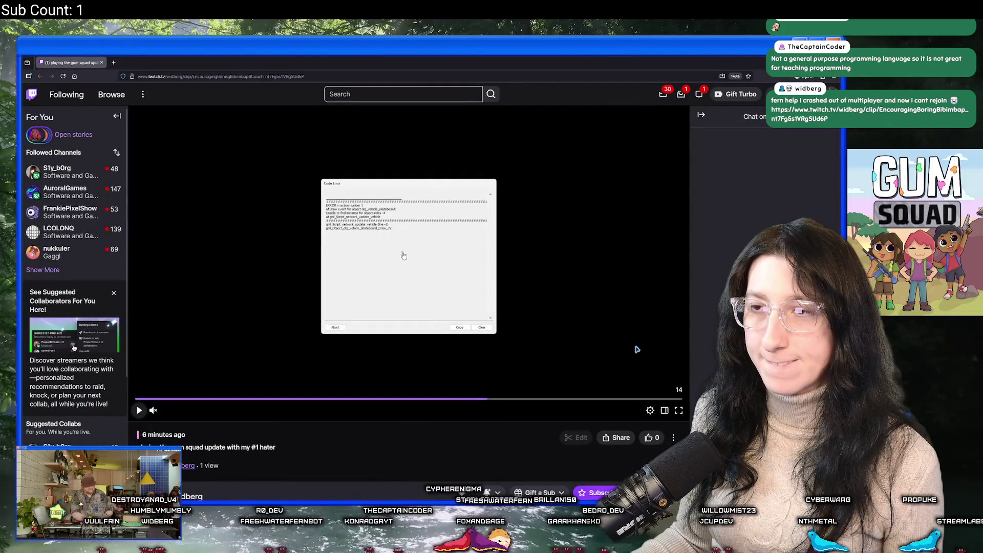
pyautogui.hotkey('alt', 'Tab')
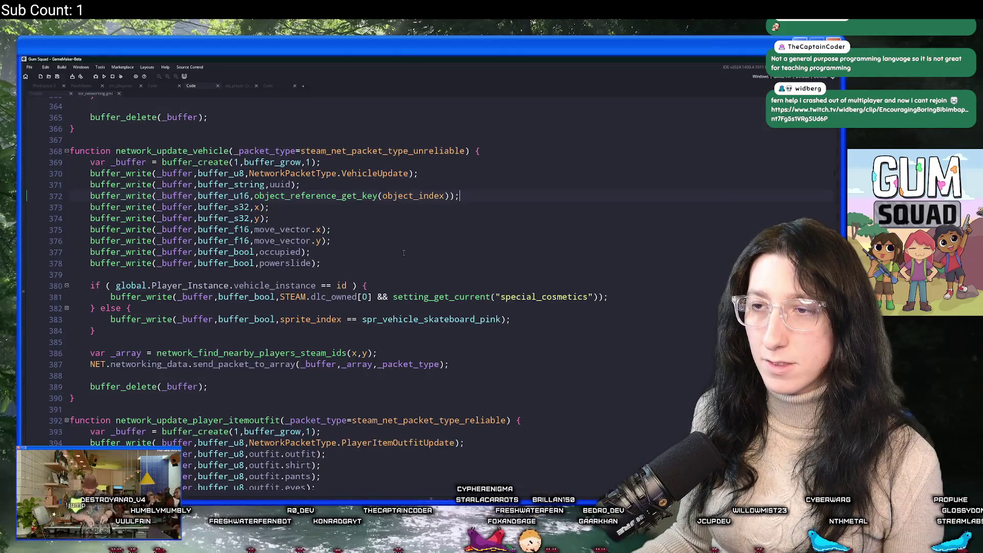
pyautogui.scroll(-2, 403, 253)
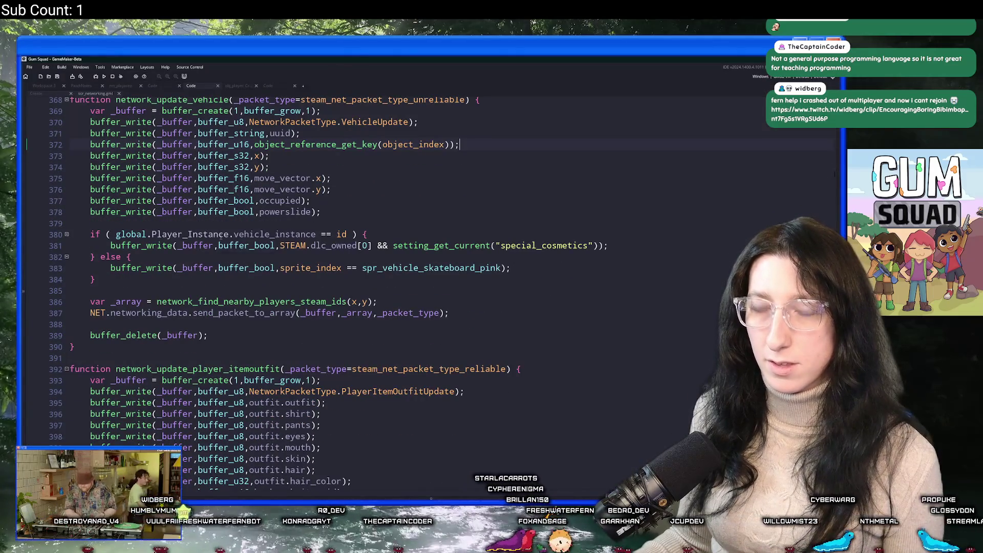
# Review network_update_vehicle, placing the caret at the vehicle_instance check, line 379 and line 361.
pyautogui.click(116, 235)
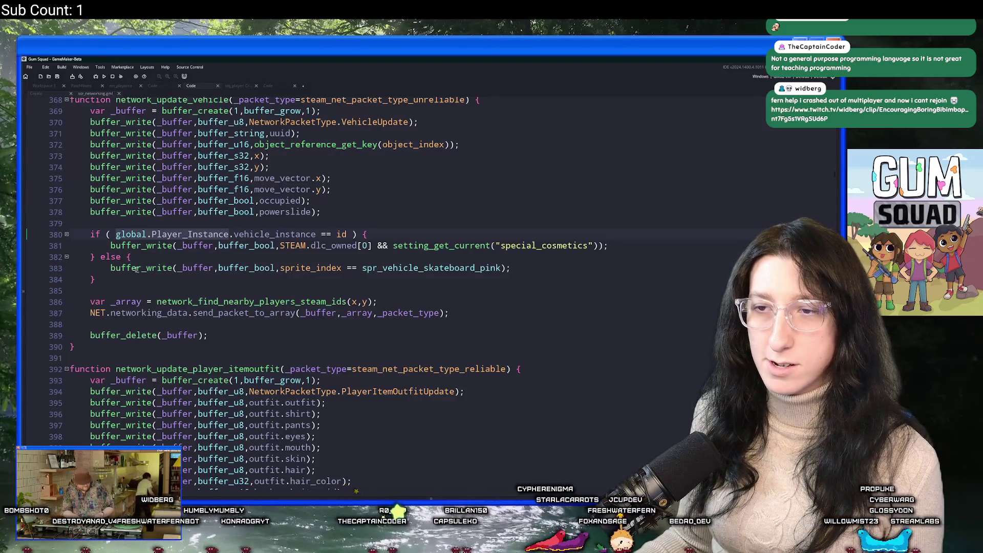
pyautogui.scroll(-1, 268, 333)
pyautogui.scroll(3, 272, 350)
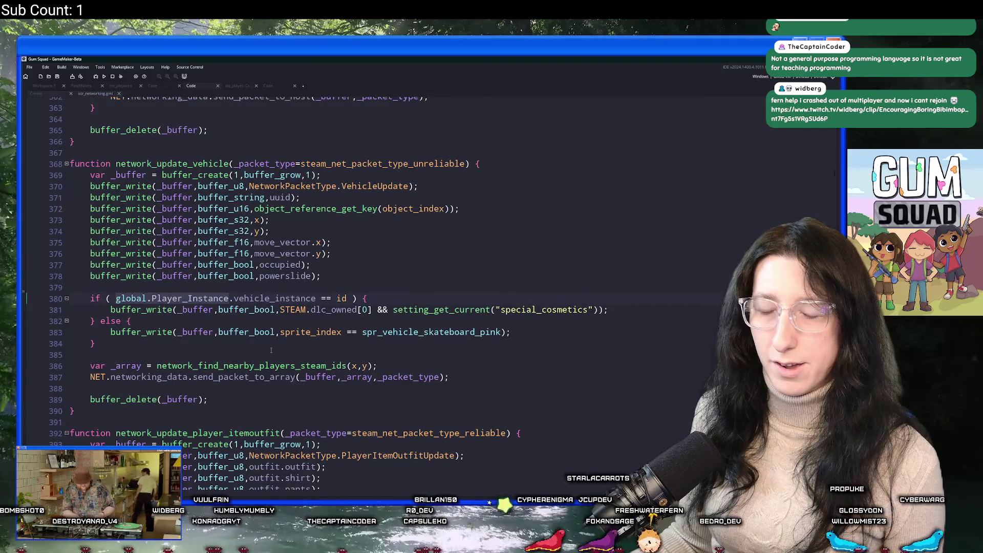
pyautogui.click(276, 283)
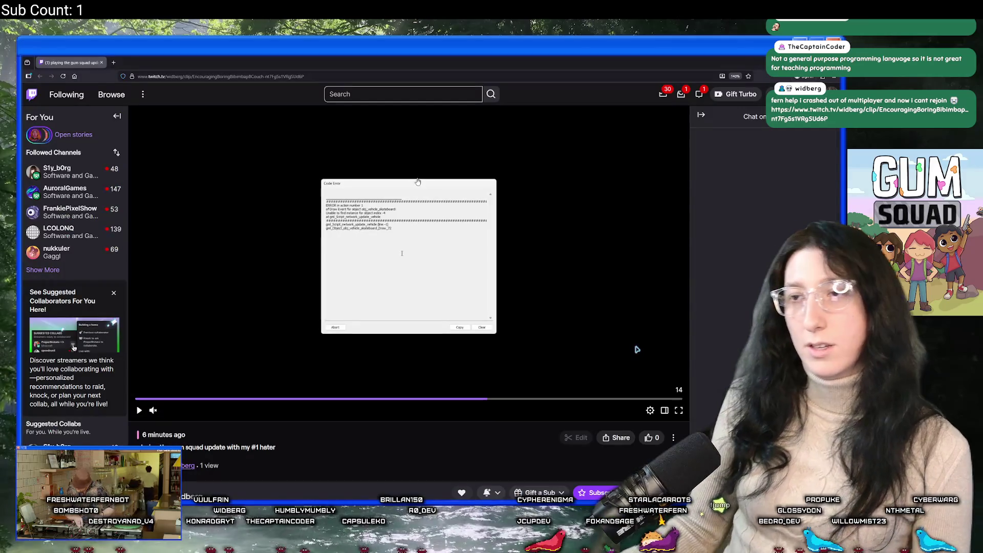
pyautogui.scroll(1, 356, 226)
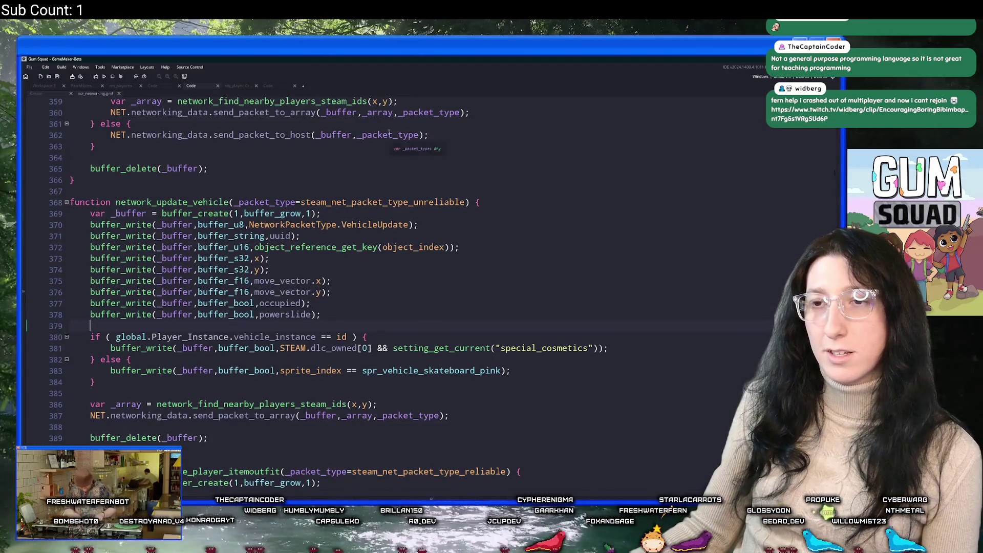
pyautogui.scroll(2, 153, 153)
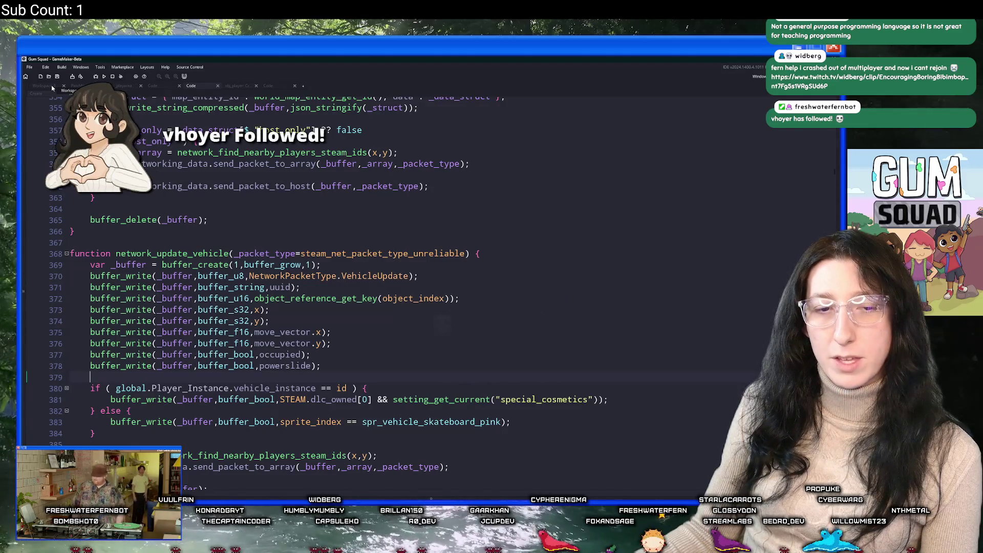
pyautogui.click(161, 162)
pyautogui.hotkey('ctrl', 't')
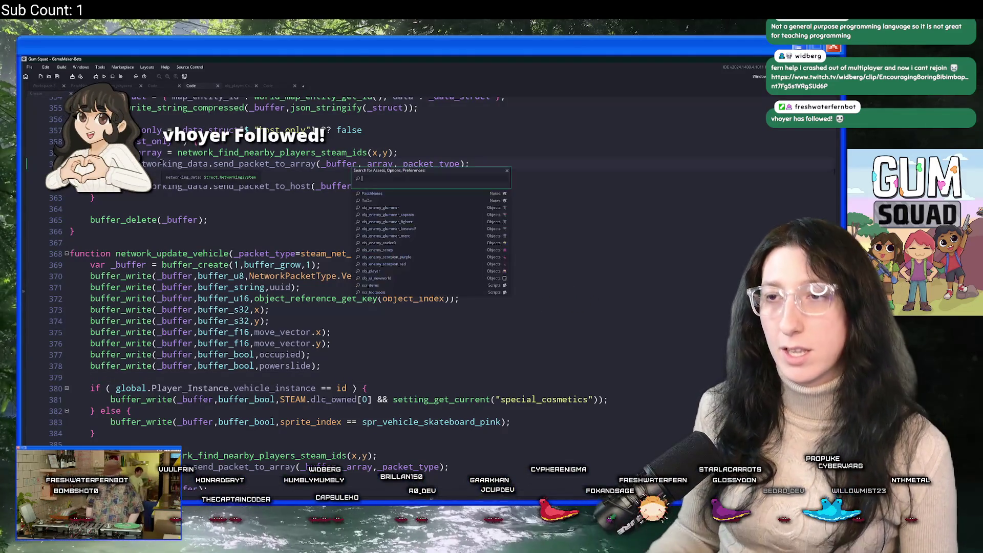
# Open the scr_networking script via asset search and place the caret on lines 366 and 373.
pyautogui.write('scr_netwo')
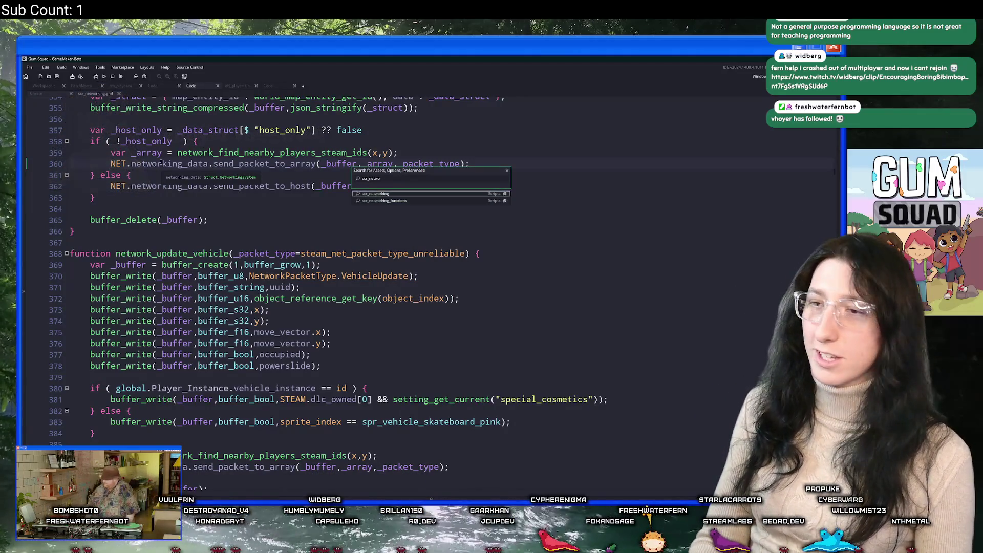
pyautogui.press('Return')
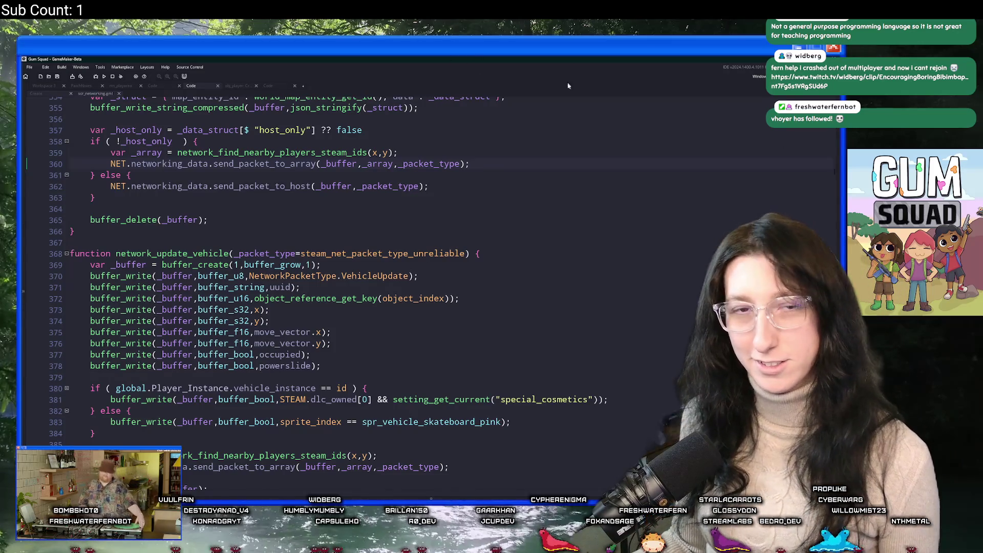
pyautogui.click(343, 234)
pyautogui.click(621, 311)
# Search assets for 'process', dismiss the search, and scroll up to the script's NetworkPacketType enum.
pyautogui.hotkey('ctrl', 't')
pyautogui.write('process')
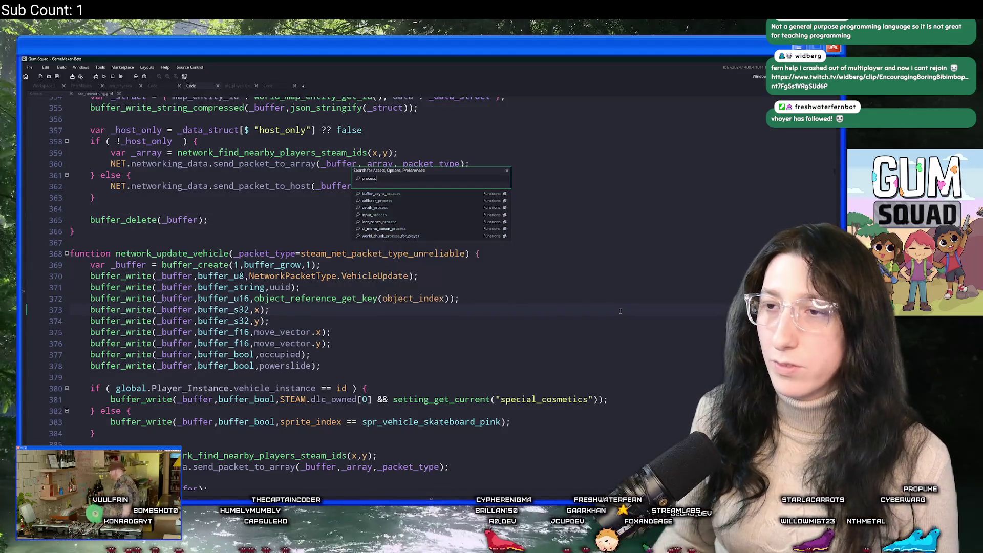
pyautogui.click(446, 241)
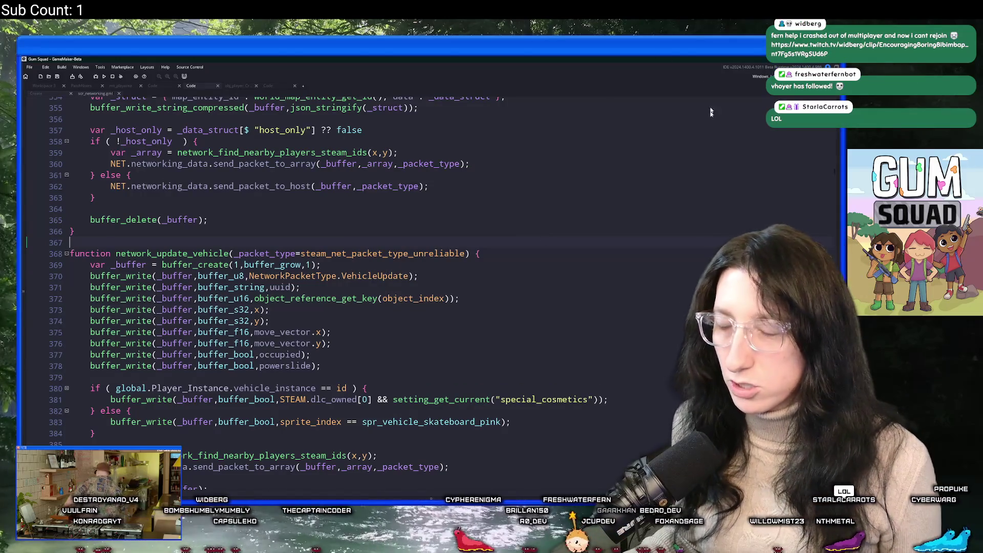
pyautogui.scroll(20, 474, 244)
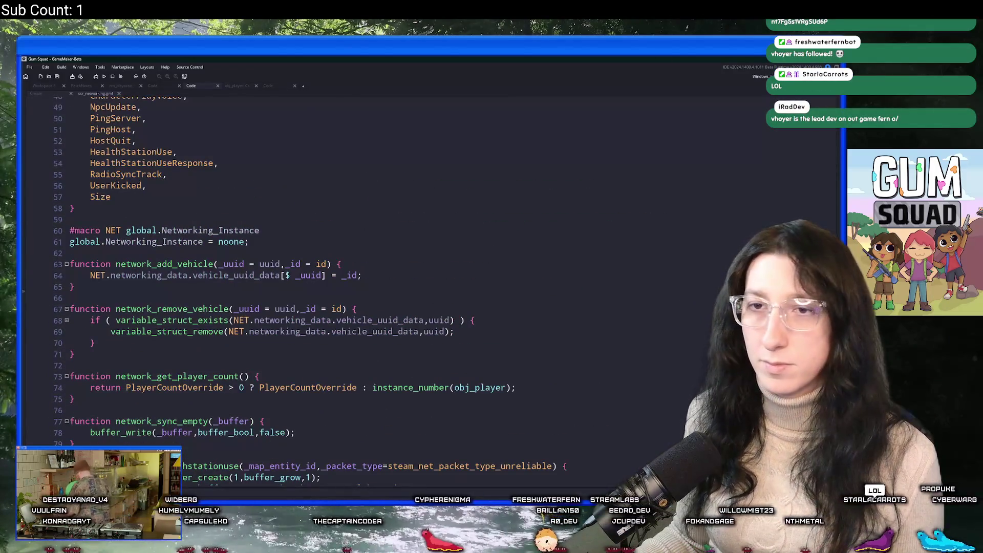
pyautogui.scroll(10, 473, 245)
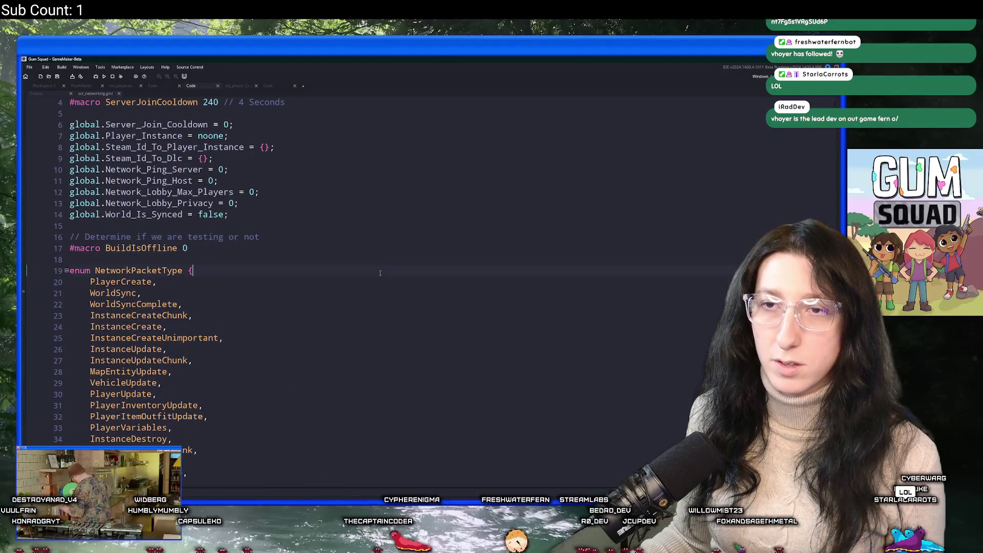
pyautogui.hotkey('ctrl', 't')
# Open obj_networking and show its Step event code in a full editor tab.
pyautogui.write('obj_ui_lo')
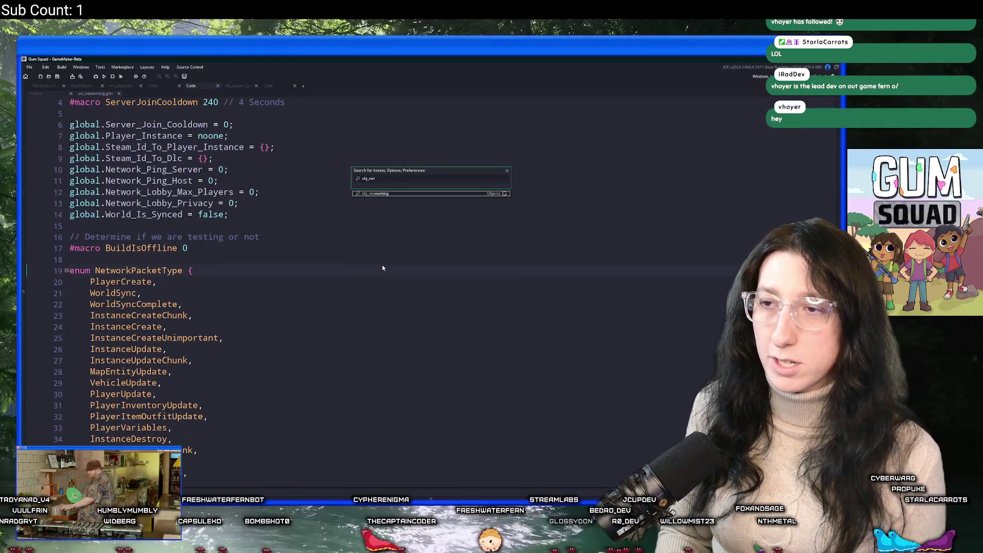
pyautogui.press('Return')
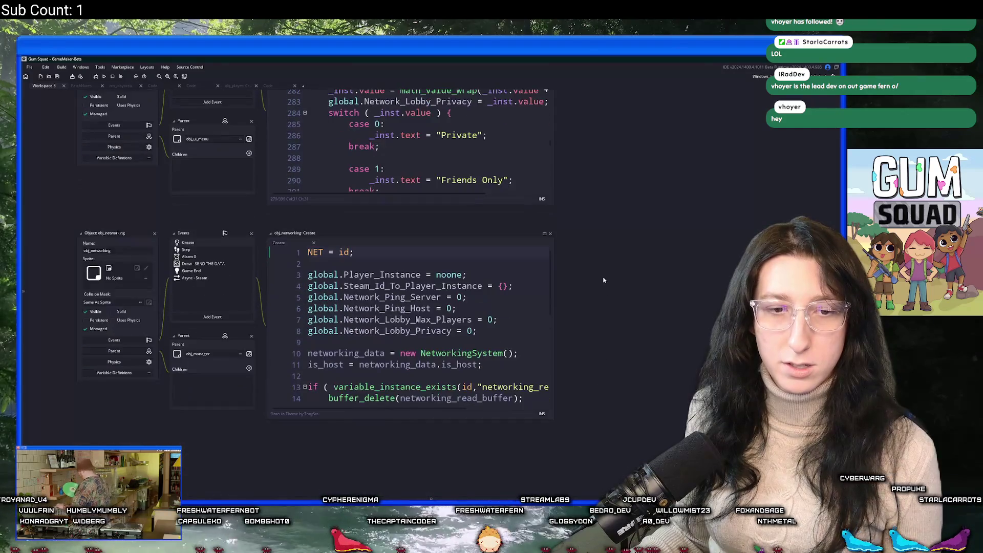
pyautogui.click(197, 251)
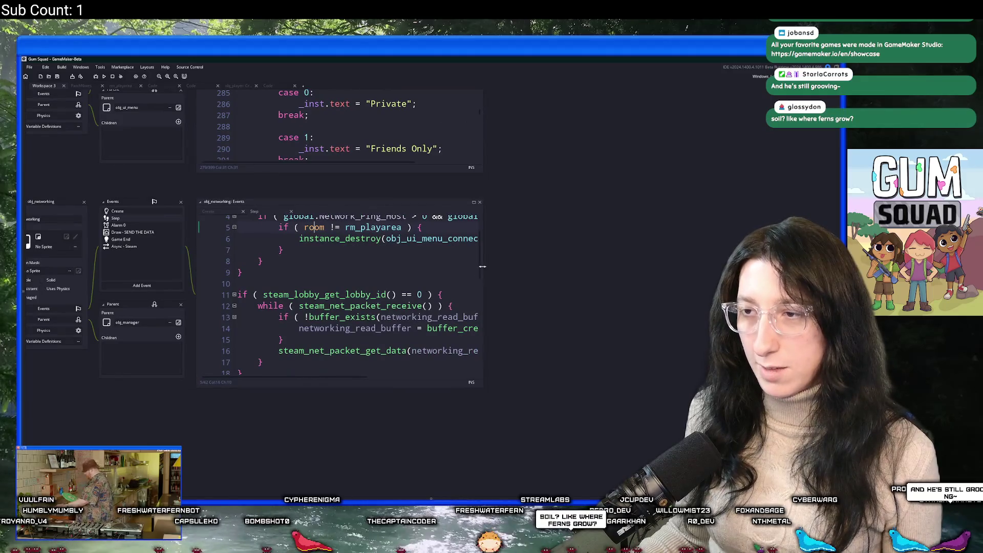
pyautogui.scroll(2, 516, 291)
pyautogui.scroll(-5, 517, 290)
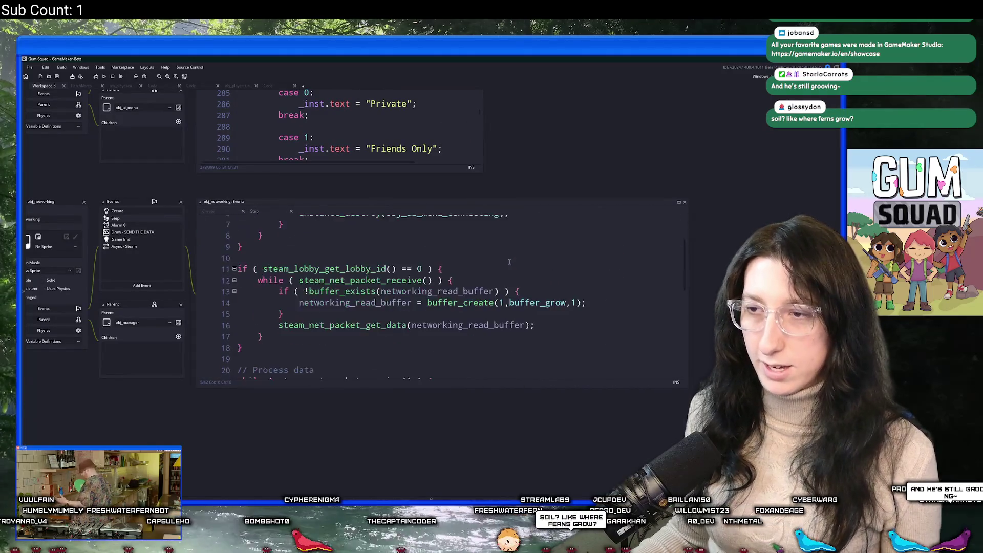
pyautogui.click(417, 191)
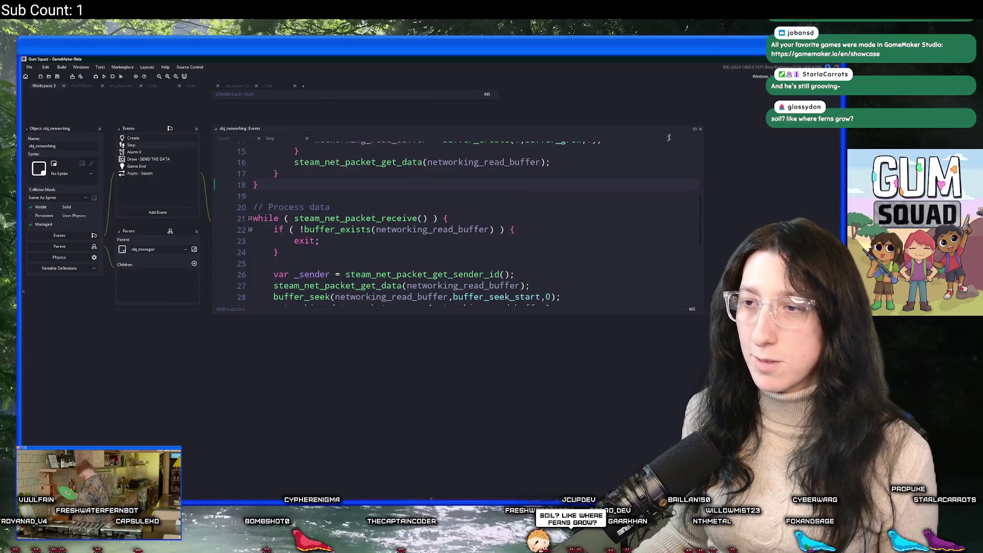
pyautogui.click(695, 128)
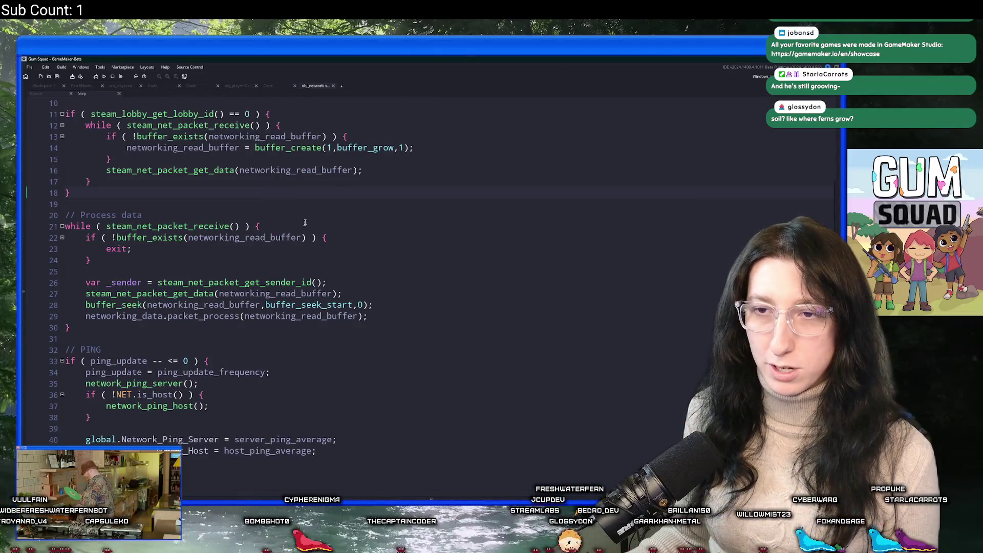
# Add var _player_exists = instance_exists(global.Player_Instance); above the packet-processing loop.
pyautogui.click(418, 297)
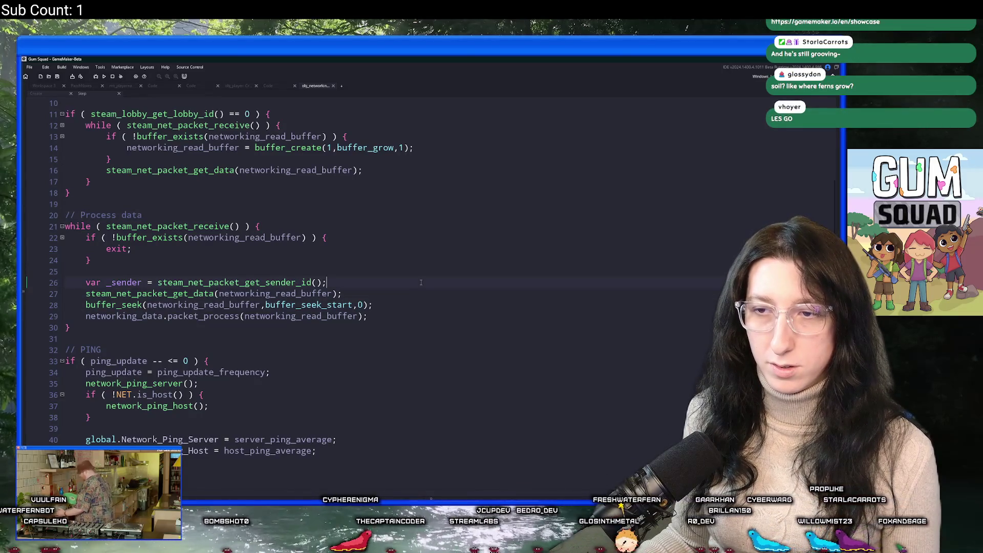
pyautogui.click(351, 297)
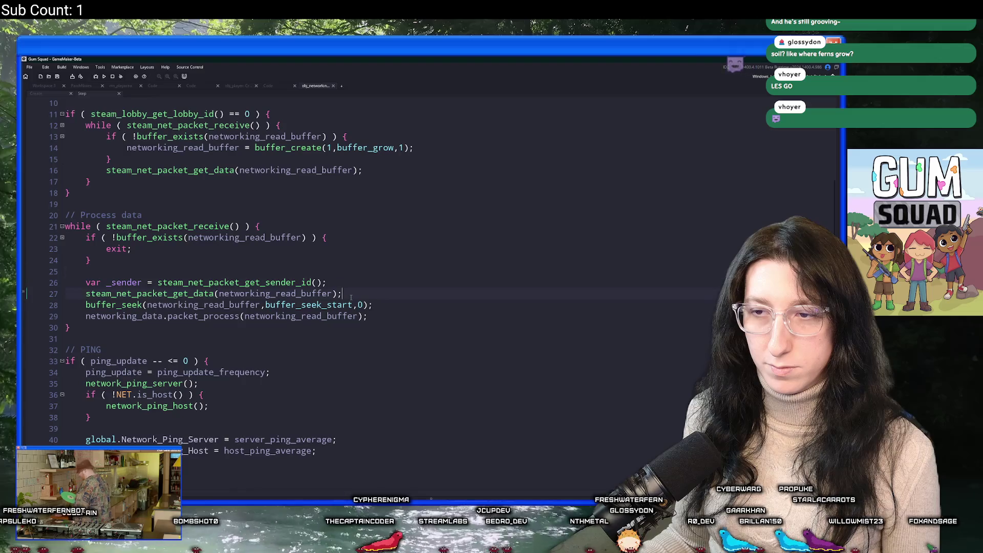
pyautogui.press('Return')
pyautogui.write('if ( global.Player_Instance')
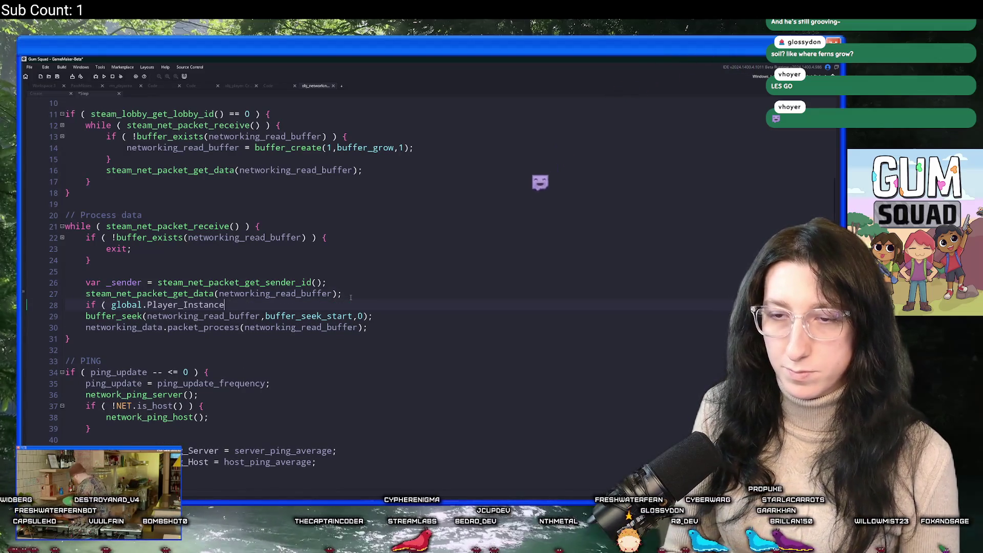
pyautogui.hotkey('ctrl', 'BackSpace')
pyautogui.hotkey('ctrl', 'BackSpace')
pyautogui.hotkey('ctrl', 'BackSpace')
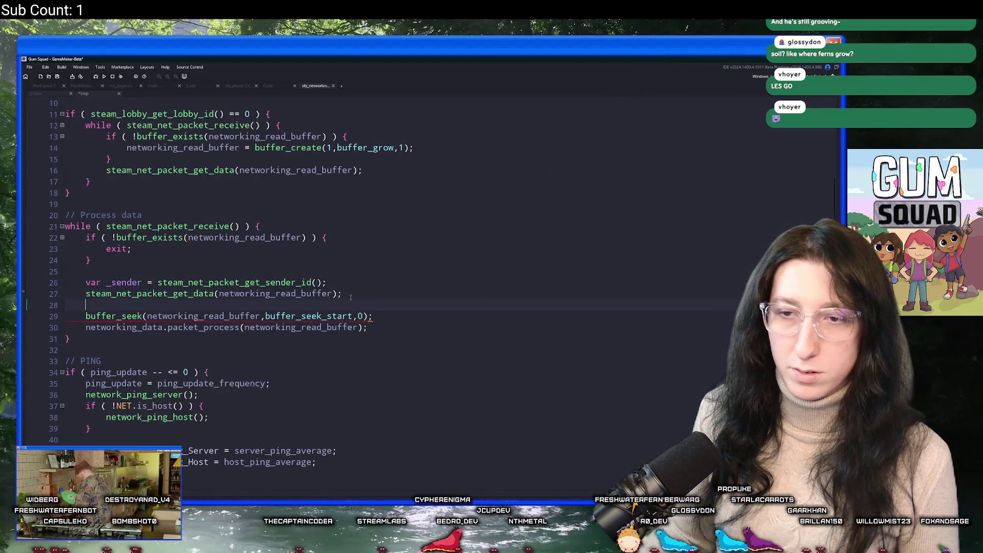
pyautogui.click(318, 218)
pyautogui.press('Return')
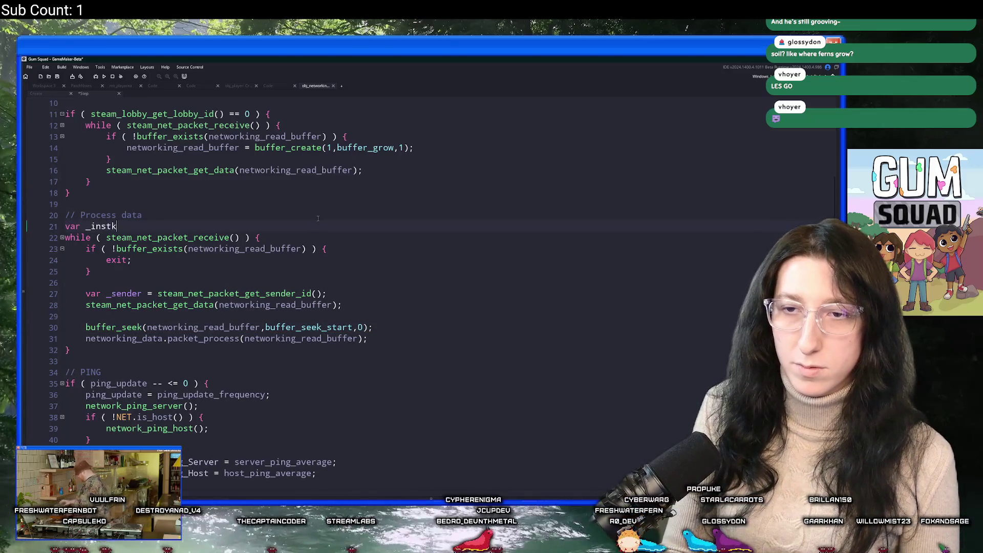
pyautogui.press('BackSpace')
pyautogui.write('ance_exists')
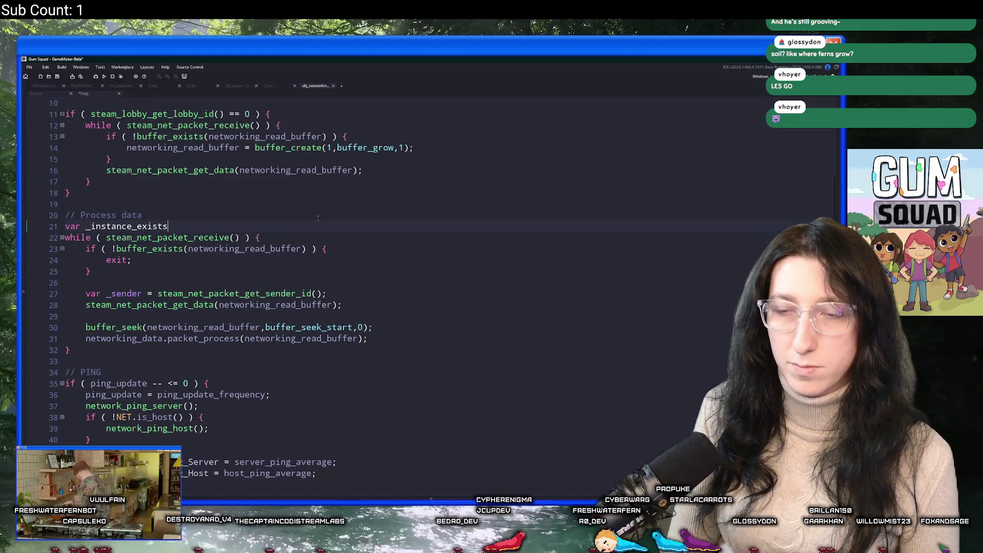
pyautogui.press('BackSpace')
pyautogui.press('BackSpace')
pyautogui.press('BackSpace')
pyautogui.write('player_e')
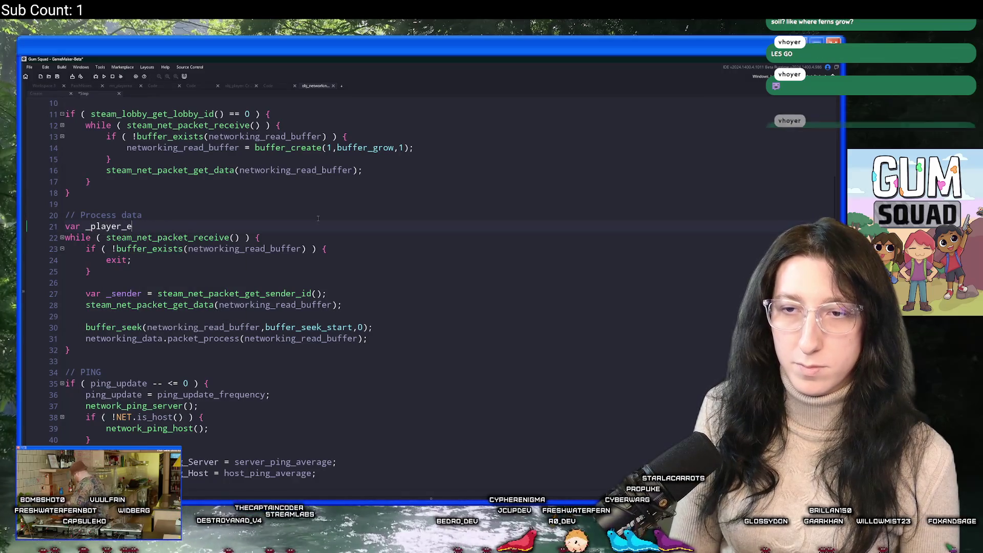
pyautogui.write('xists = global.Player_Instance;')
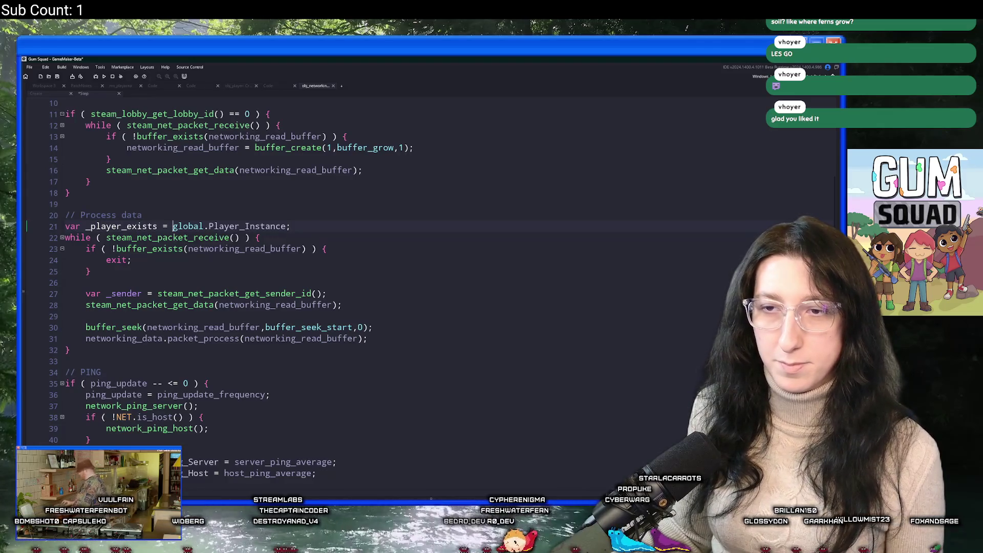
pyautogui.click(173, 226)
pyautogui.write('ion')
pyautogui.press('BackSpace')
pyautogui.press('BackSpace')
pyautogui.press('BackSpace')
pyautogui.write('instance_exists')
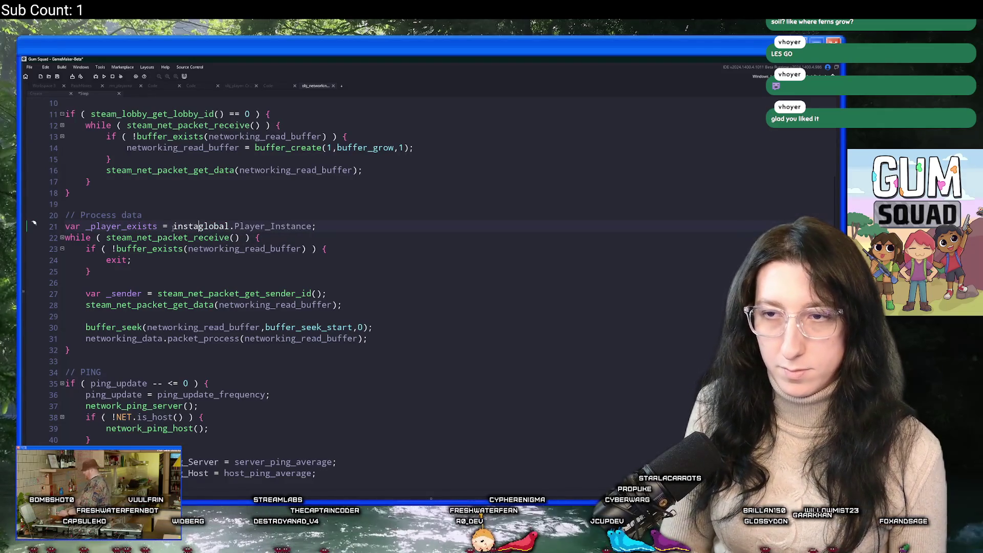
pyautogui.write('(')
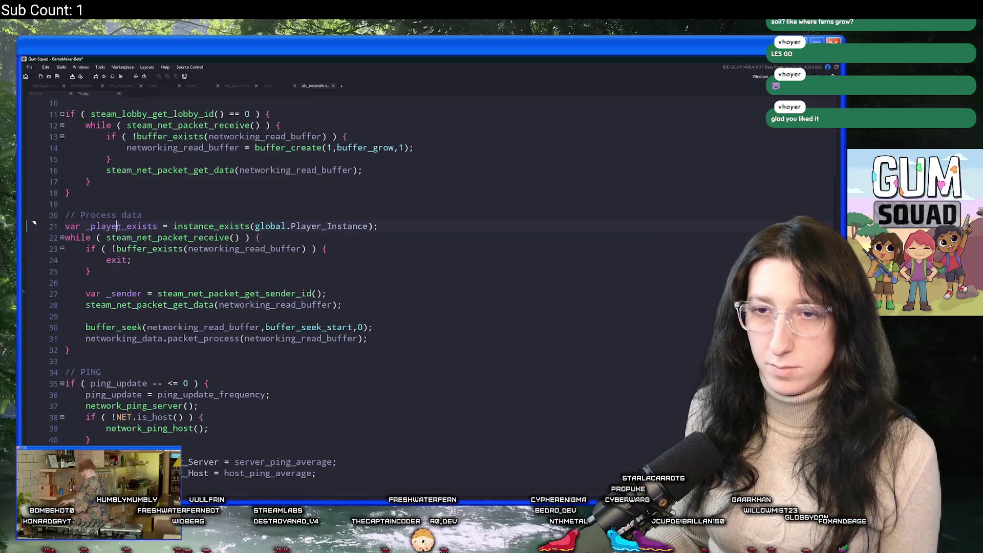
# Wrap buffer_seek and packet_process in if ( _player_exists ) { } and indent them.
pyautogui.click(206, 314)
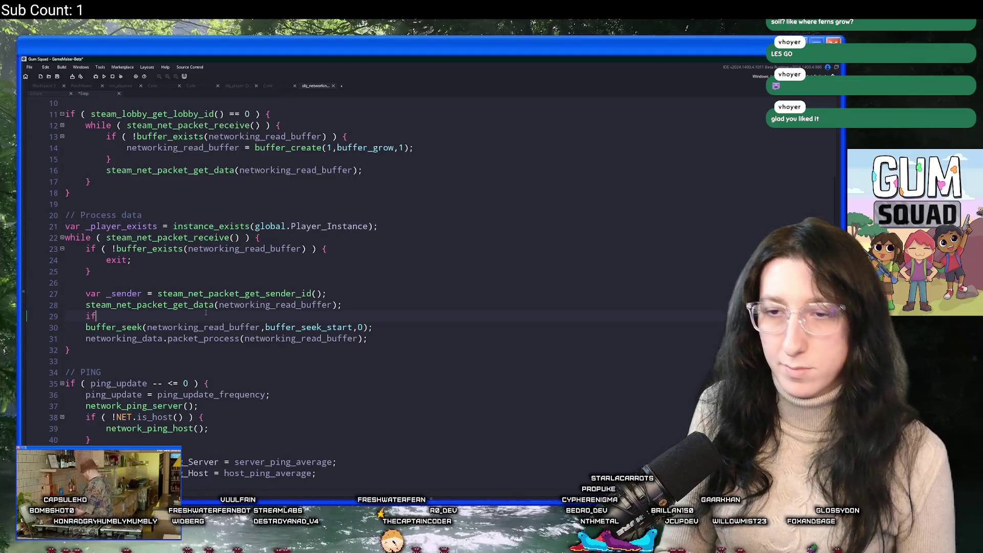
pyautogui.write('(')
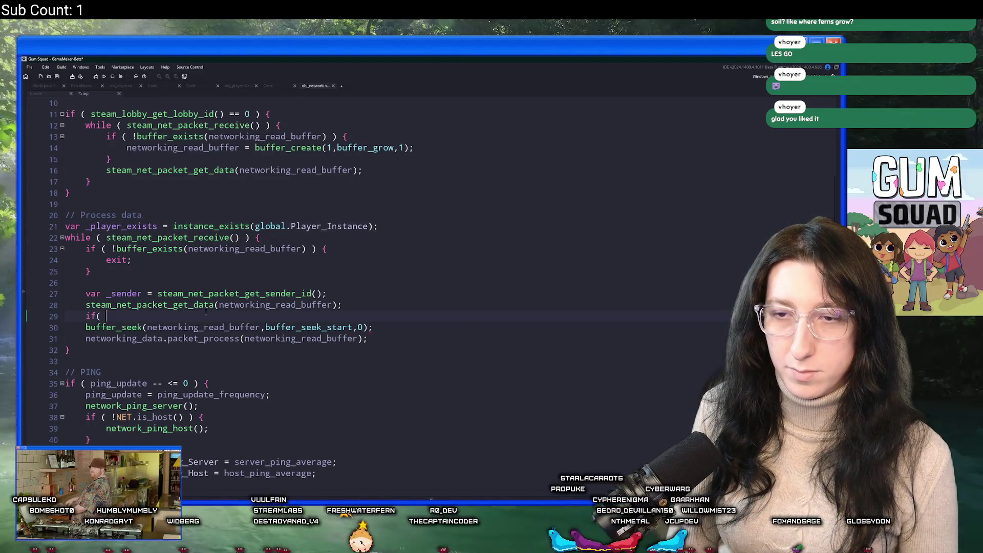
pyautogui.press('BackSpace')
pyautogui.press('BackSpace')
pyautogui.write('( _player_exists ) {')
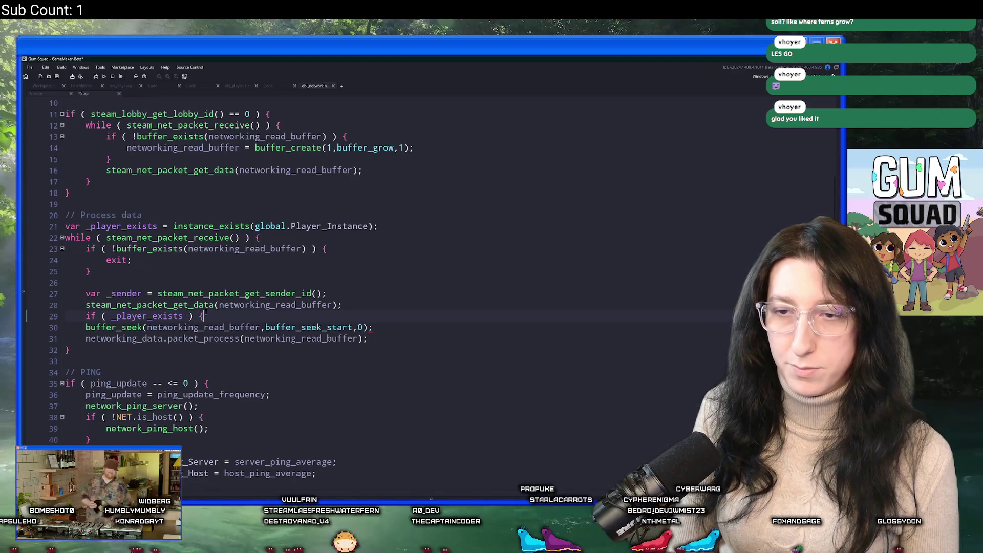
pyautogui.click(386, 339)
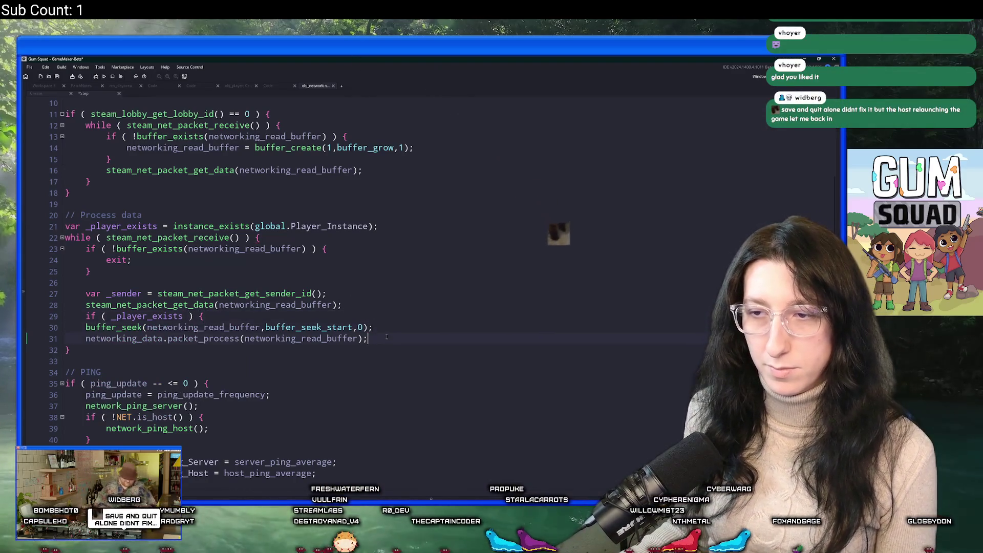
pyautogui.press('Return')
pyautogui.write('}')
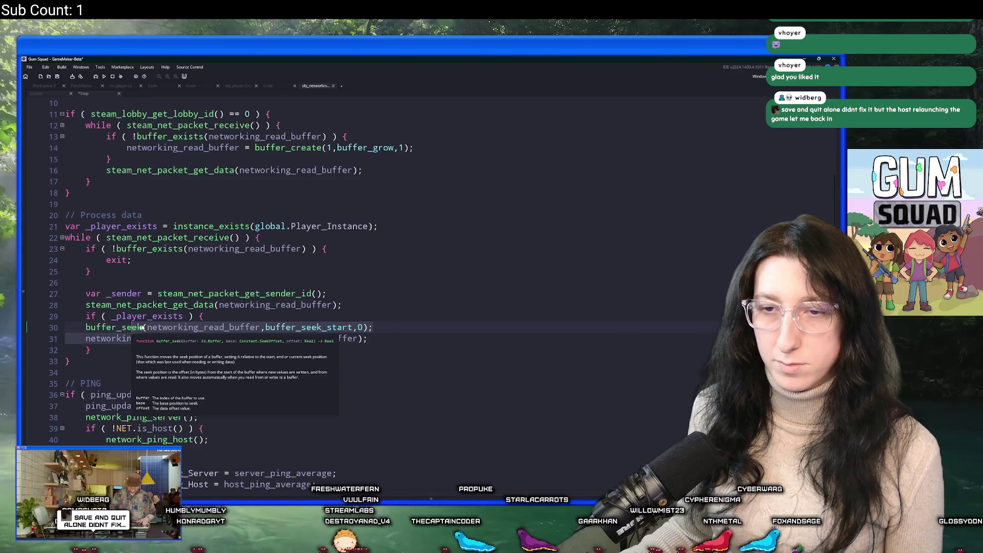
pyautogui.press('Tab')
pyautogui.click(265, 314)
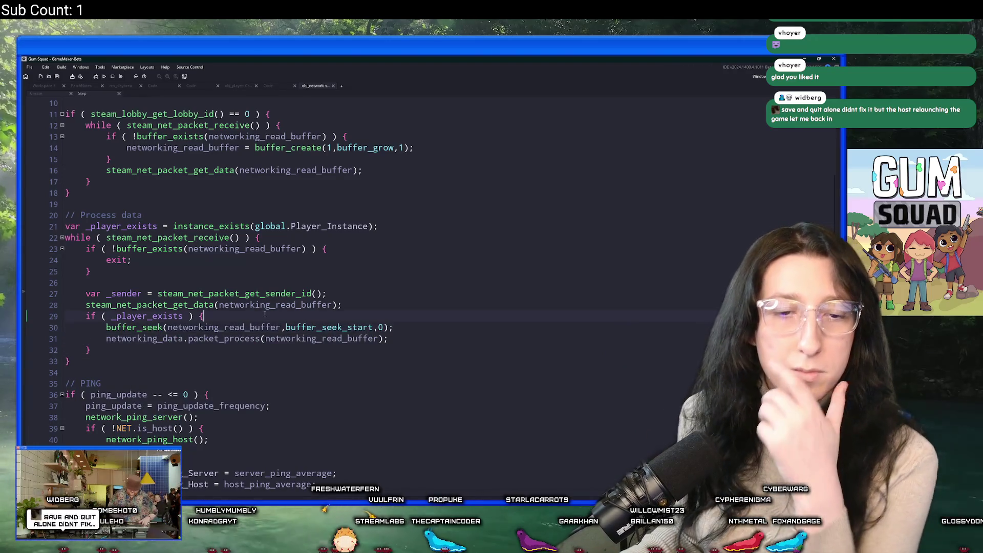
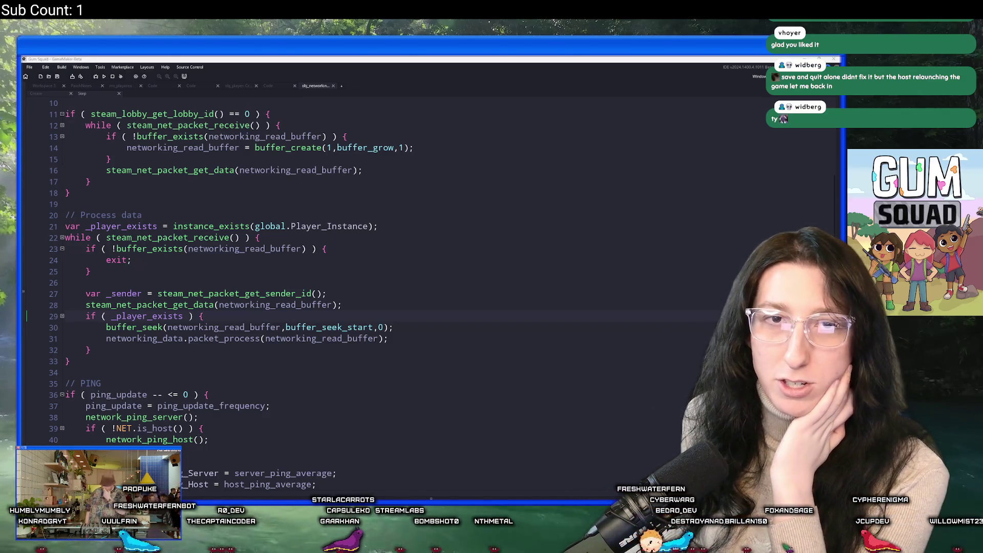
# Scroll down the GameMaker showcase page in the browser.
pyautogui.scroll(-2, 266, 232)
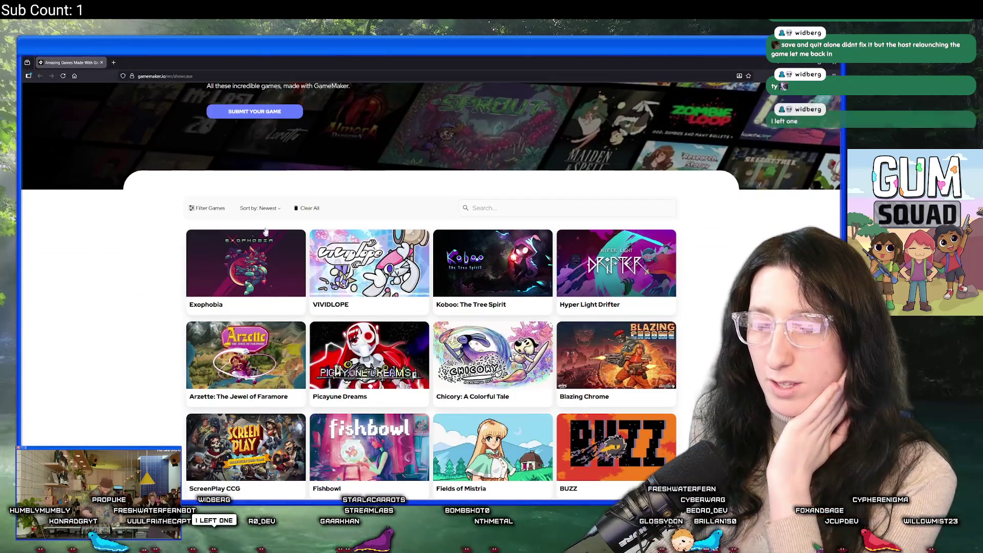
# Load three more batches of games into the showcase grid.
pyautogui.scroll(-2, 637, 242)
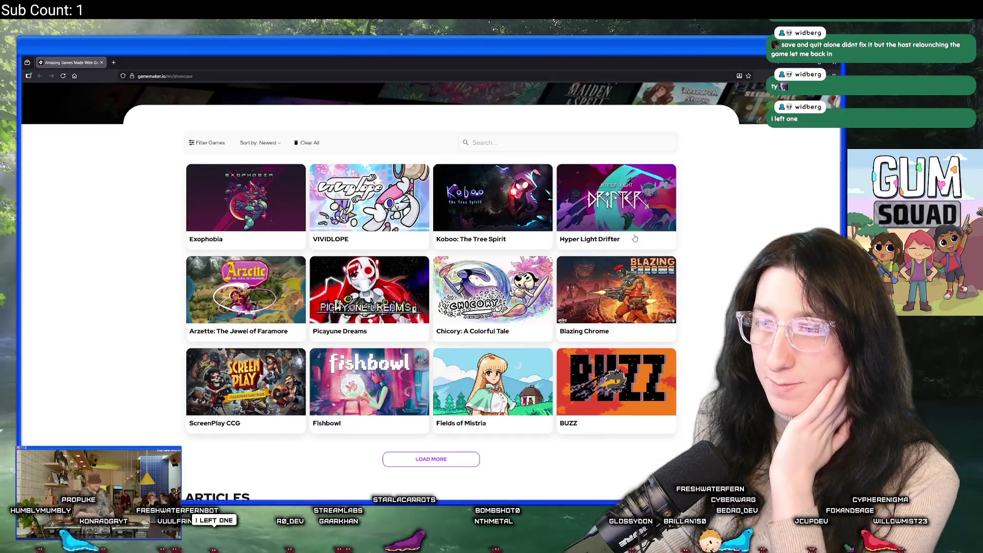
pyautogui.click(425, 459)
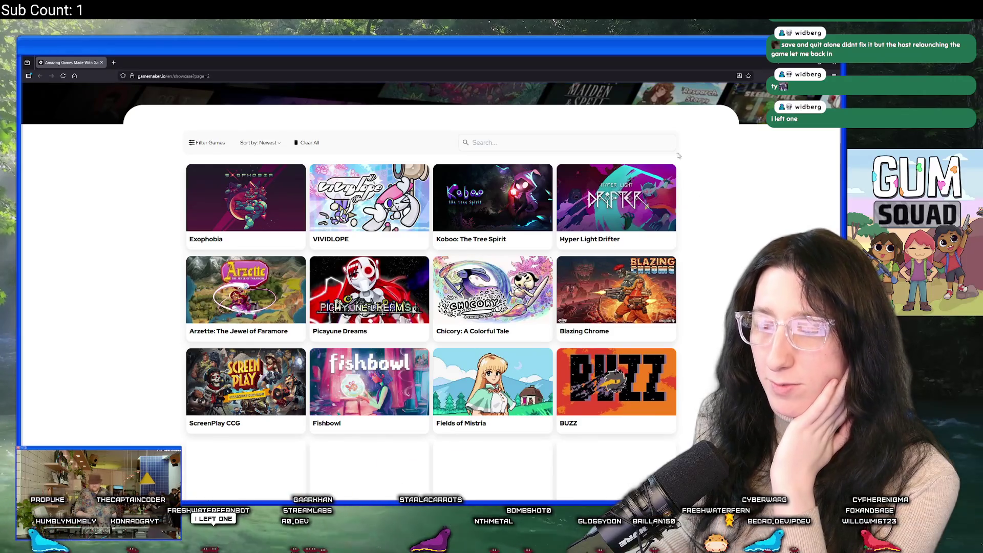
pyautogui.scroll(-3, 525, 220)
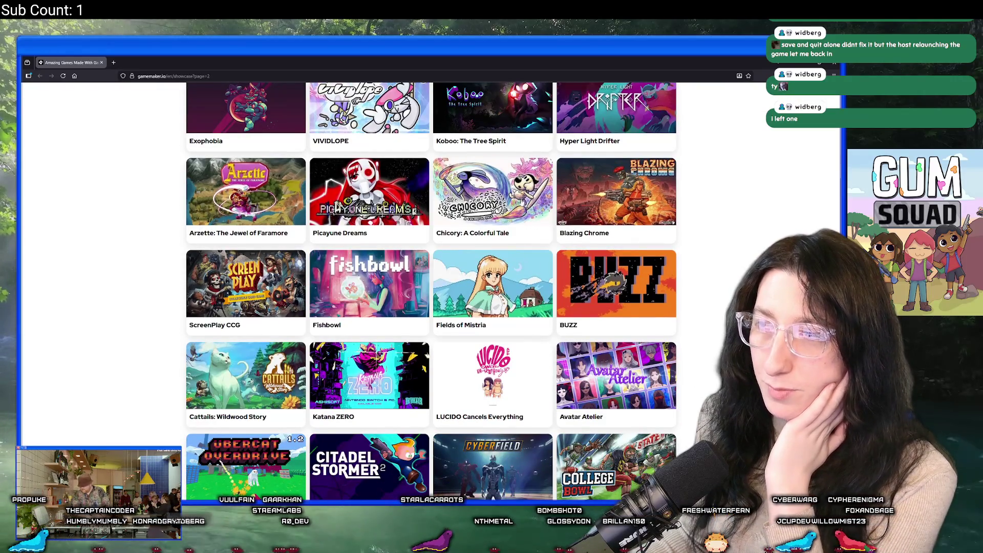
pyautogui.scroll(-3, 619, 313)
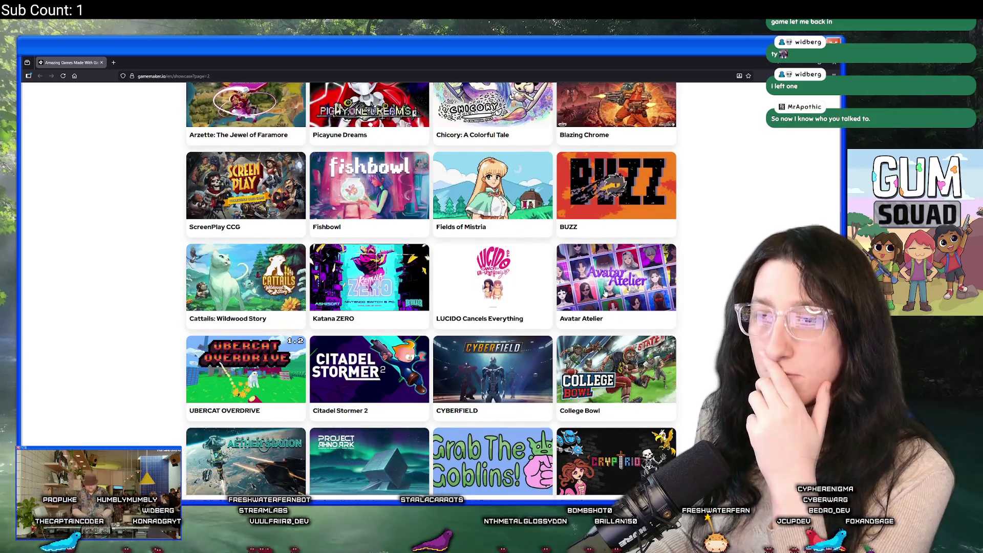
pyautogui.scroll(-4, 598, 288)
pyautogui.click(437, 413)
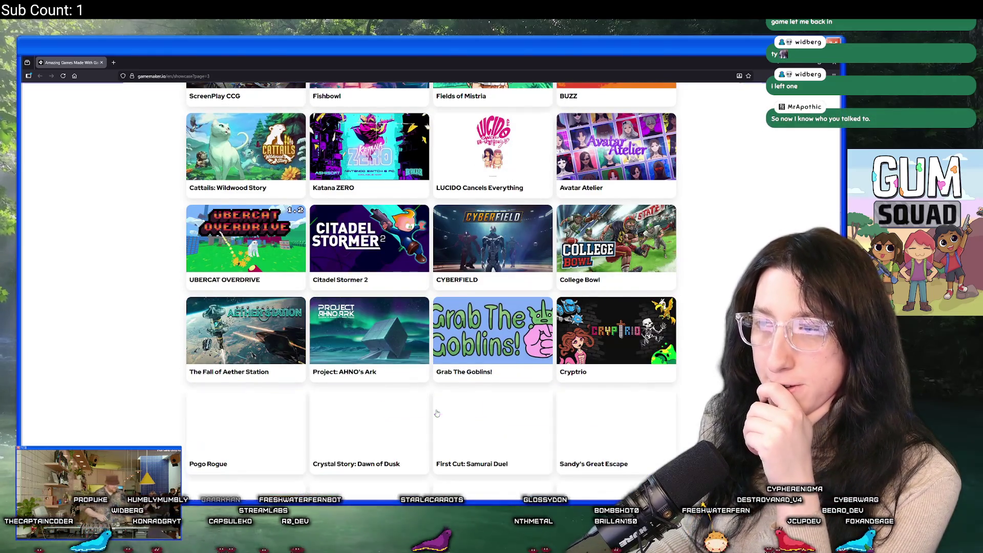
pyautogui.scroll(-8, 477, 309)
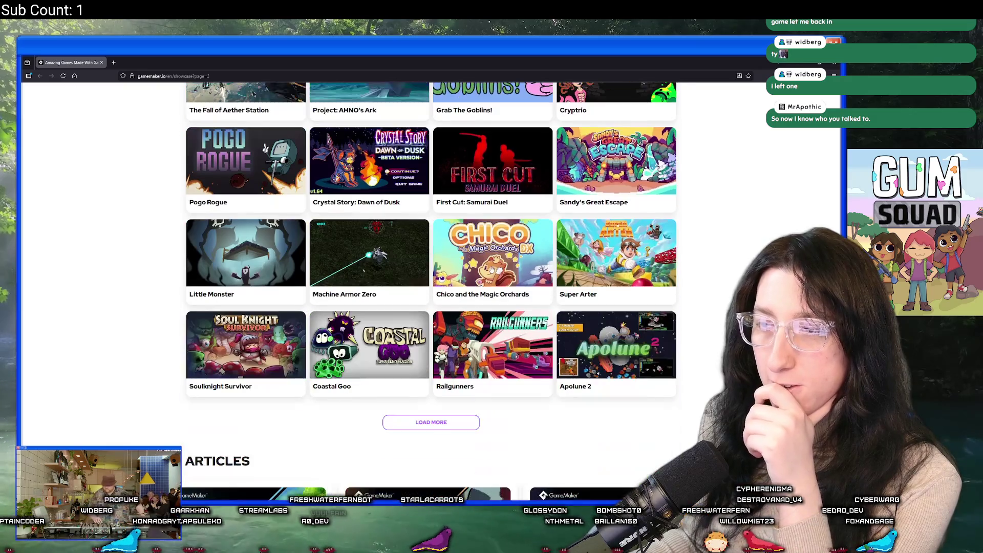
pyautogui.click(430, 422)
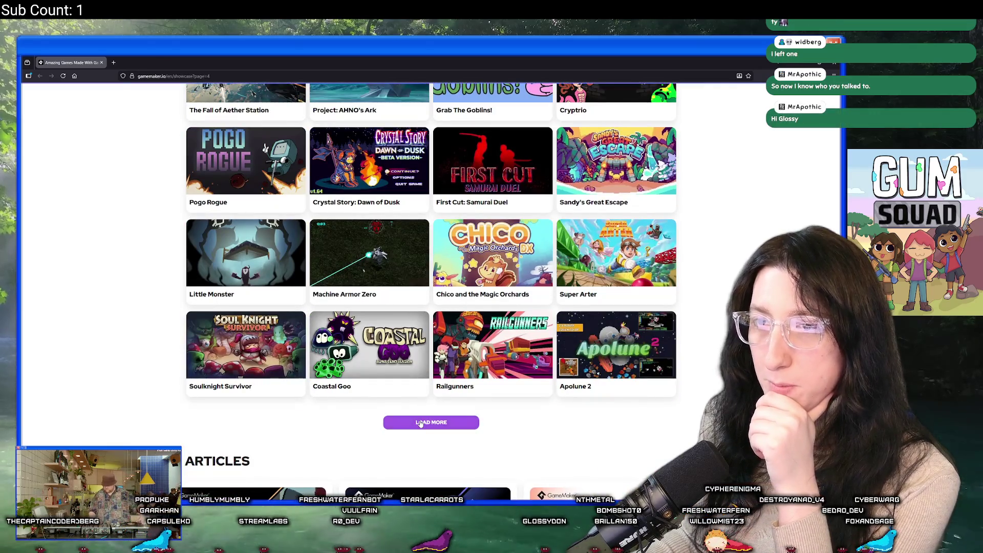
# Load two further batches of showcase games and open the OTXO game page.
pyautogui.scroll(-10, 407, 272)
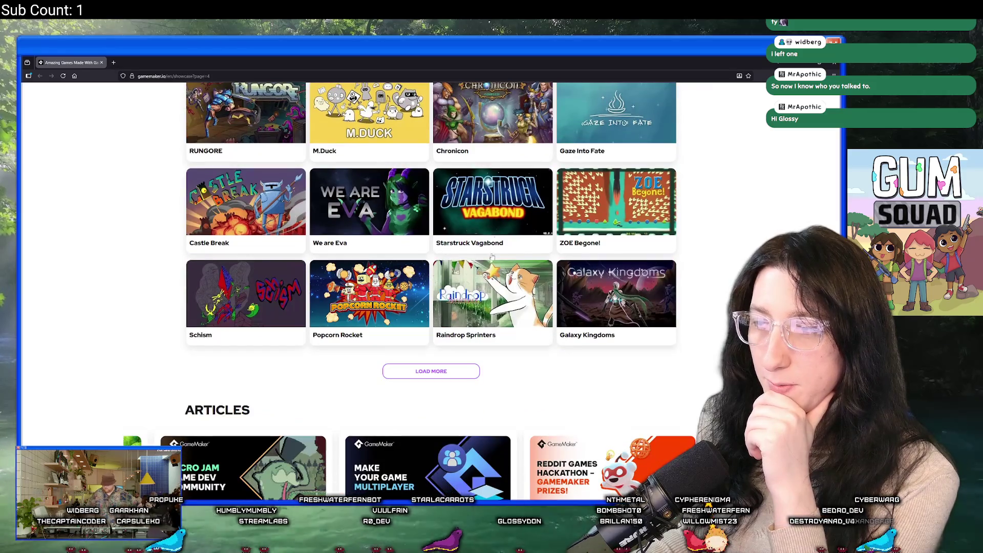
pyautogui.click(435, 372)
pyautogui.scroll(-3, 442, 308)
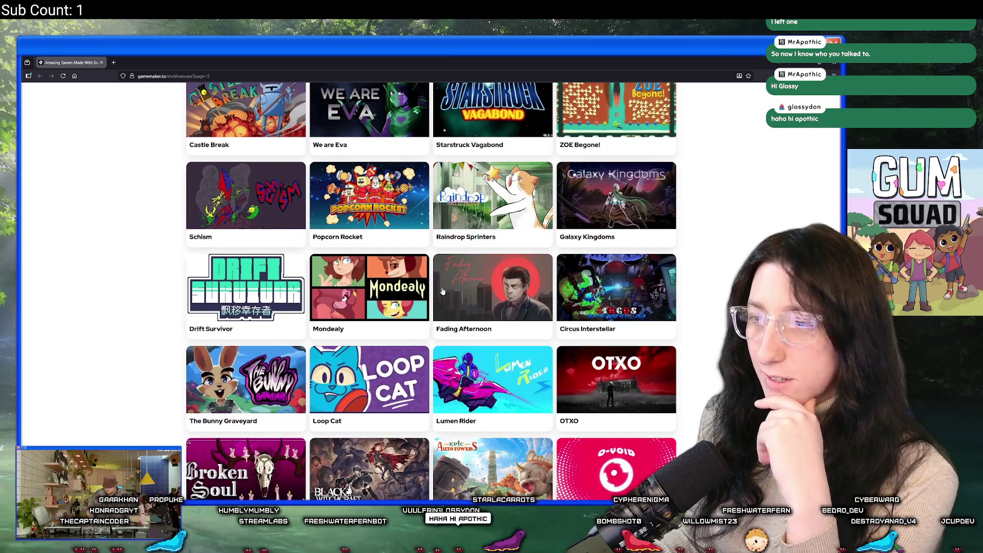
pyautogui.scroll(-4, 443, 291)
pyautogui.click(407, 417)
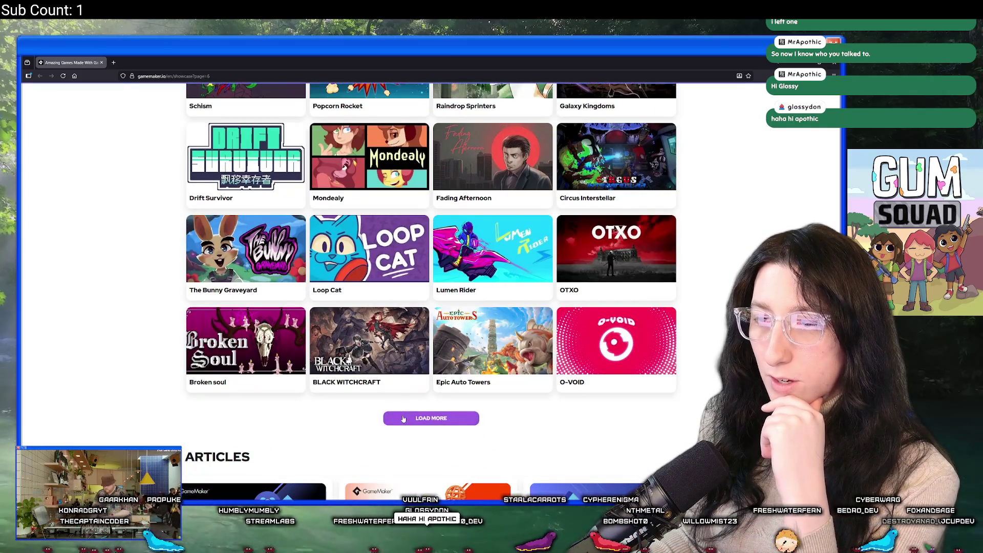
pyautogui.scroll(-3, 499, 238)
pyautogui.click(596, 137)
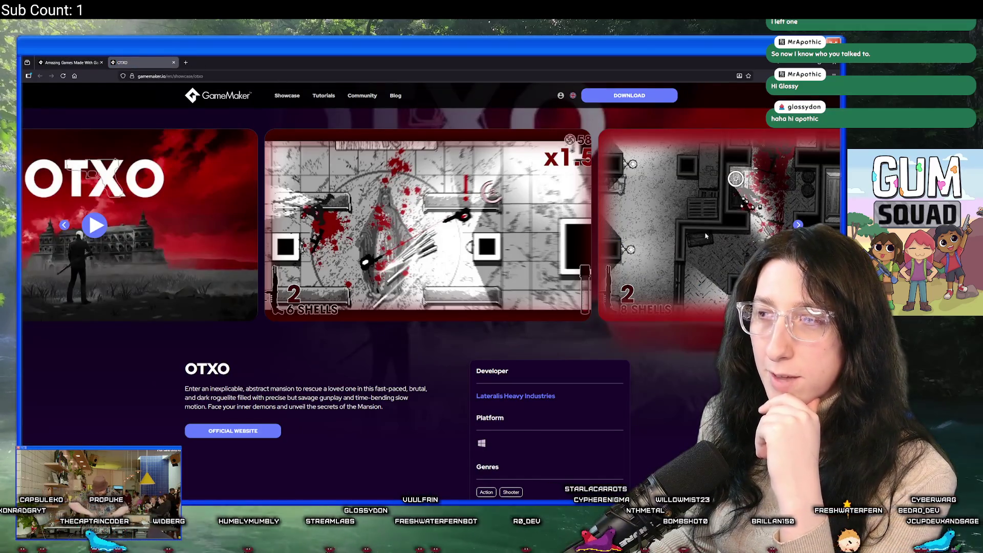
# Flip through OTXO's enlarged screenshots and trailer, then close the OTXO page.
pyautogui.click(809, 225)
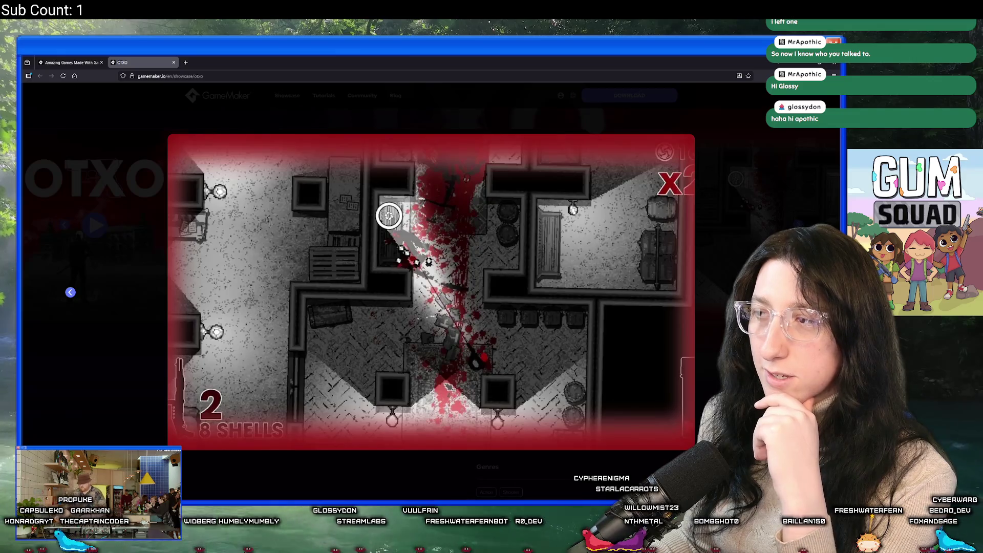
pyautogui.press('Right')
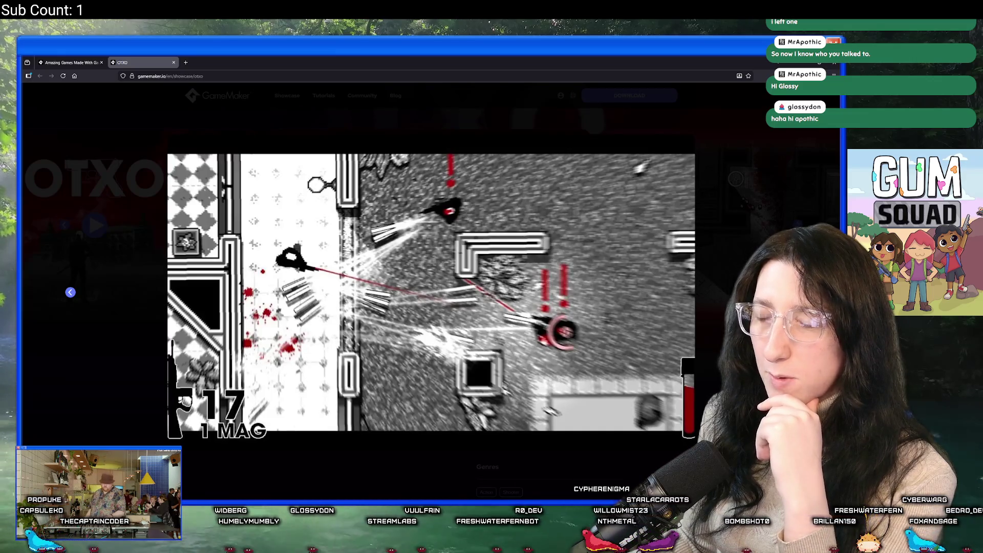
pyautogui.press('Right')
pyautogui.press('Right')
pyautogui.press('Right')
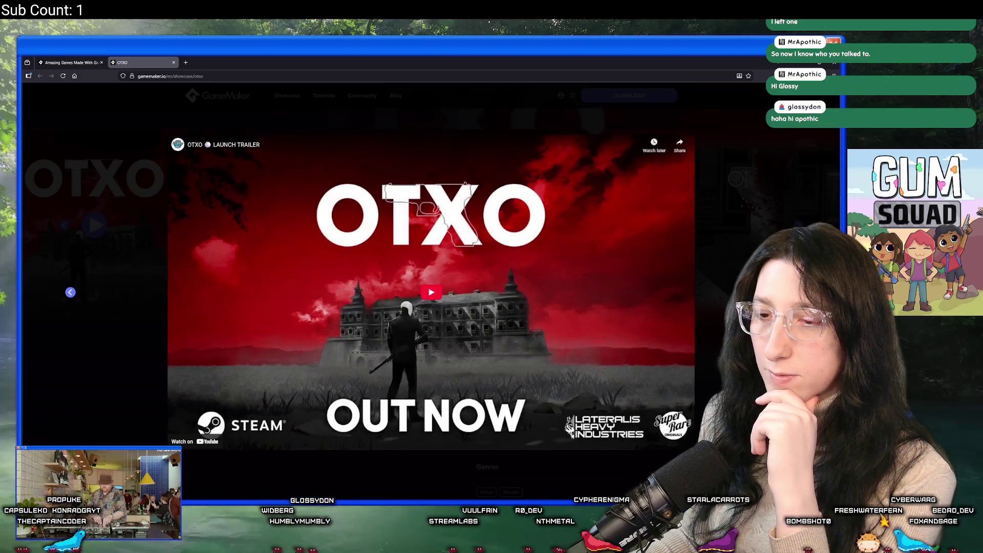
pyautogui.press('Escape')
pyautogui.scroll(-6, 211, 305)
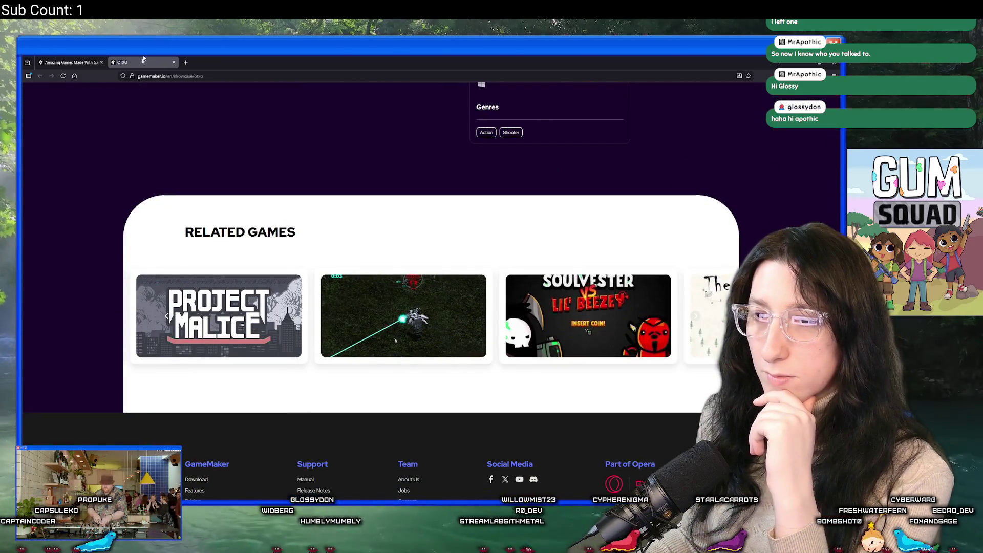
pyautogui.middleClick(143, 59)
pyautogui.scroll(-4, 430, 380)
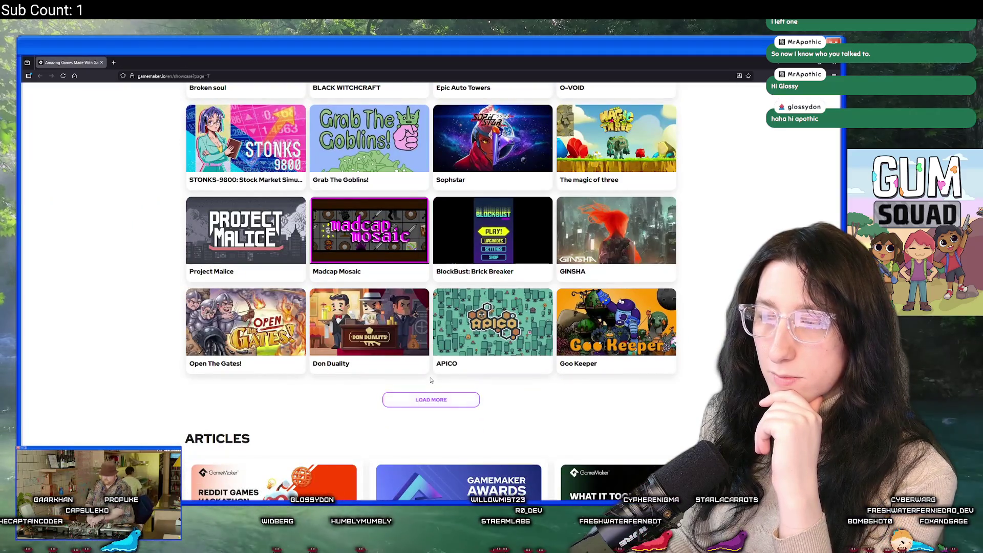
# Load three more batches of games into the showcase grid.
pyautogui.click(431, 399)
pyautogui.scroll(-7, 432, 293)
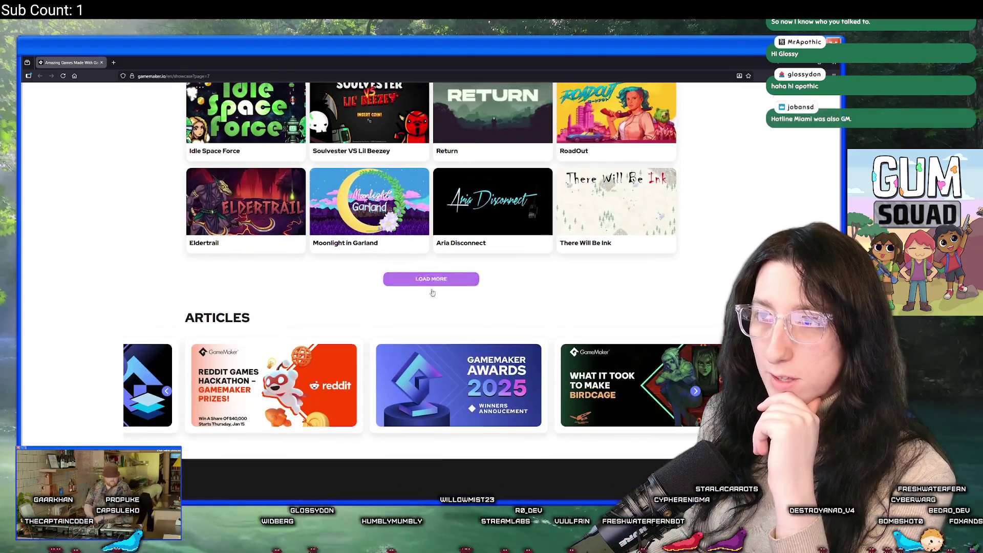
pyautogui.click(431, 279)
pyautogui.scroll(-2, 150, 255)
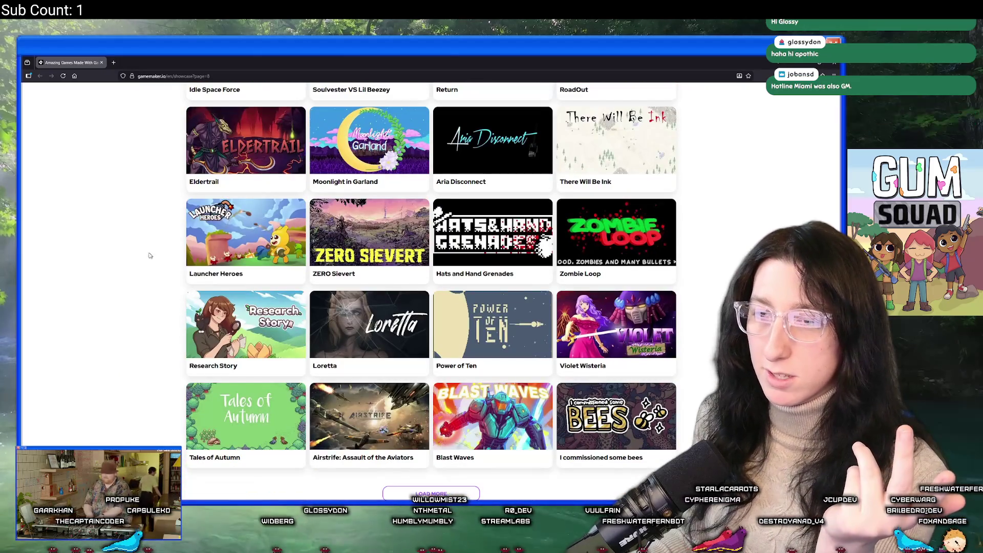
pyautogui.scroll(-2, 150, 255)
pyautogui.click(445, 365)
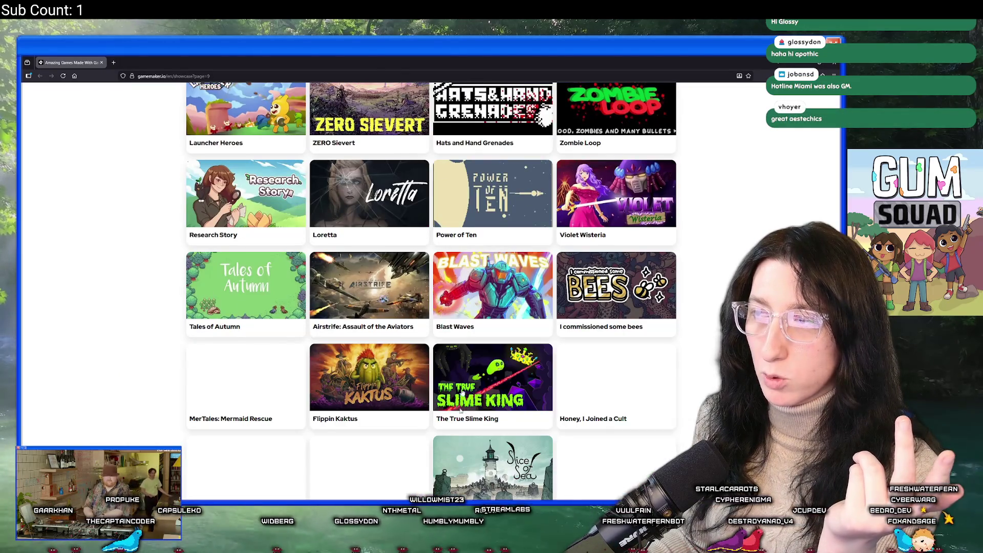
pyautogui.scroll(-2, 87, 185)
pyautogui.scroll(-2, 46, 176)
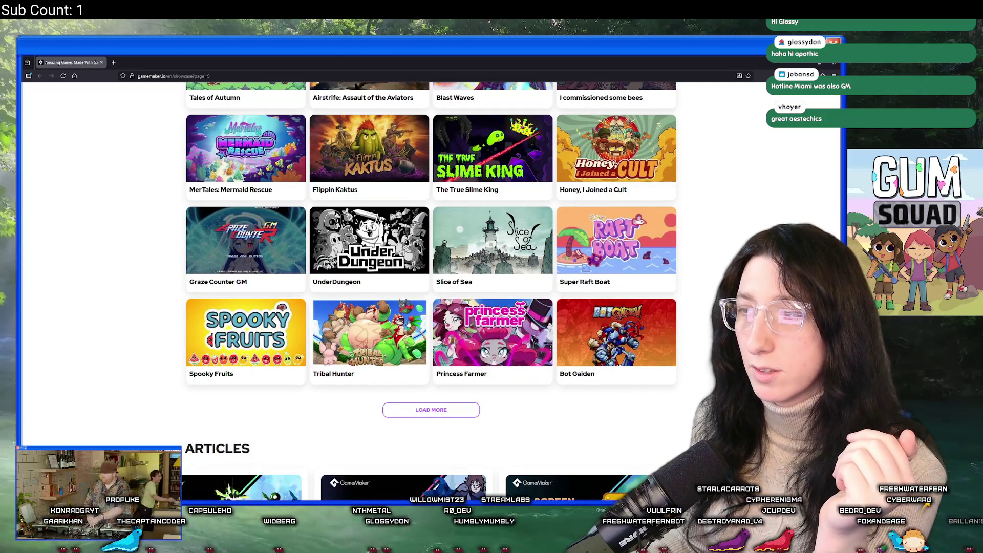
# Open Honey, I Joined a Cult and step through its screenshots to the launch trailer, then close the tab.
pyautogui.click(620, 156)
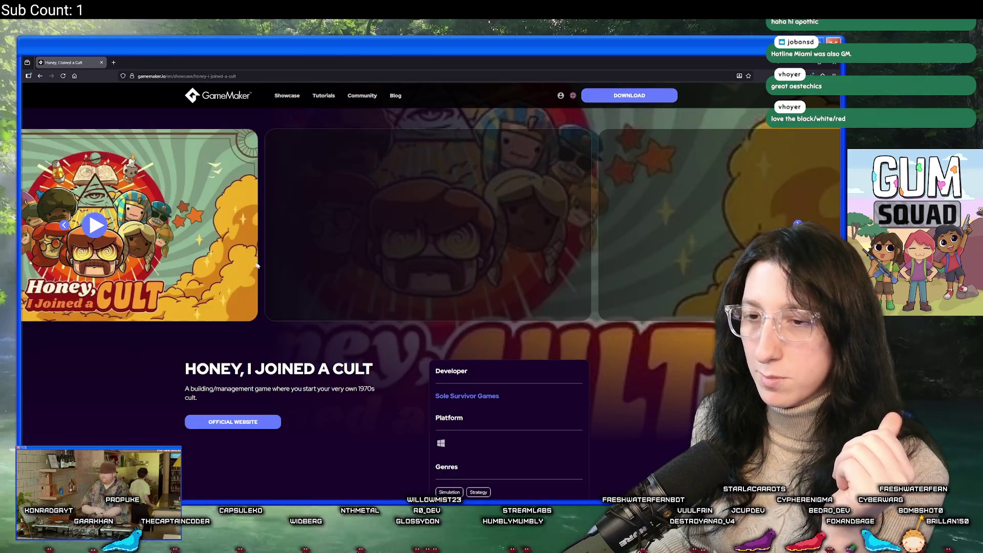
pyautogui.scroll(-3, 644, 221)
pyautogui.scroll(3, 615, 215)
pyautogui.click(556, 207)
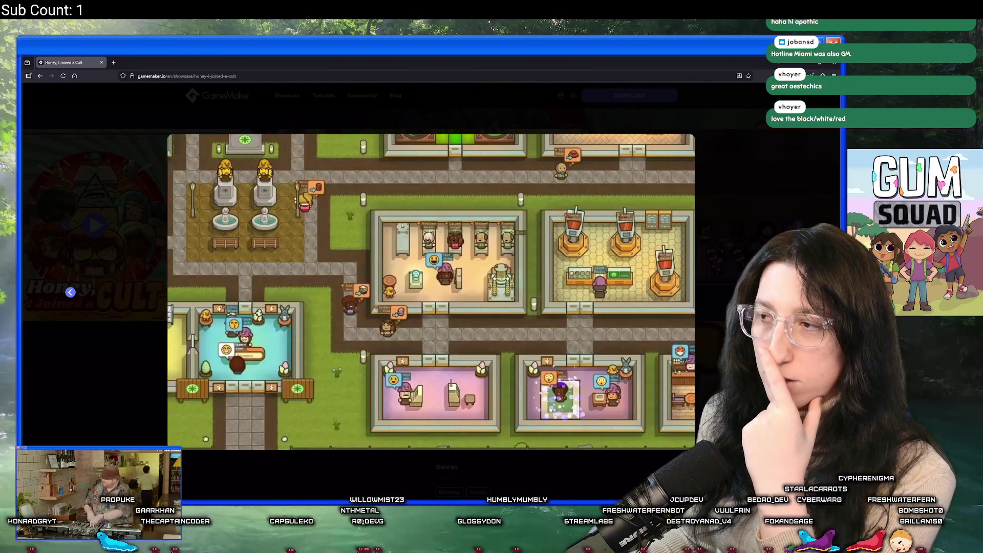
pyautogui.press('Left')
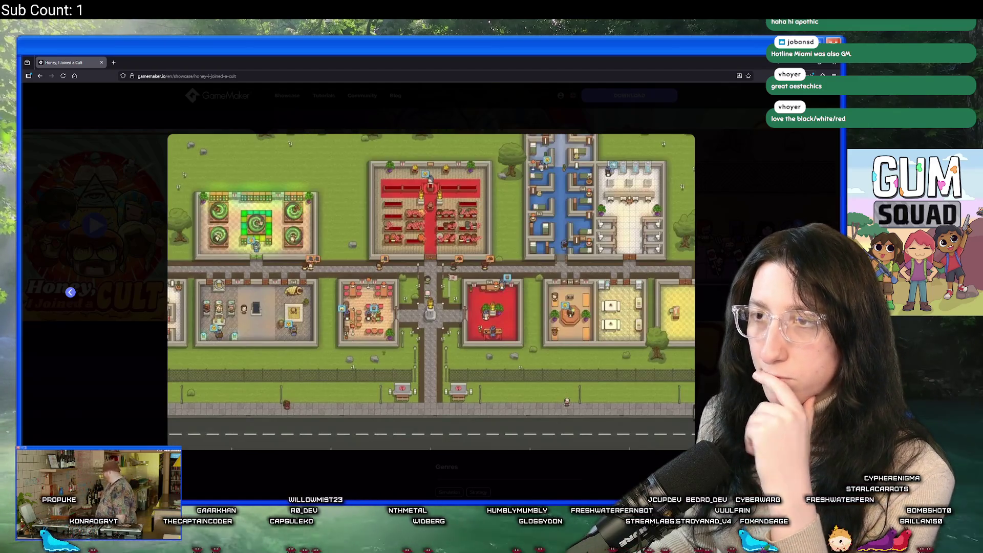
pyautogui.press('Left')
pyautogui.press('Left')
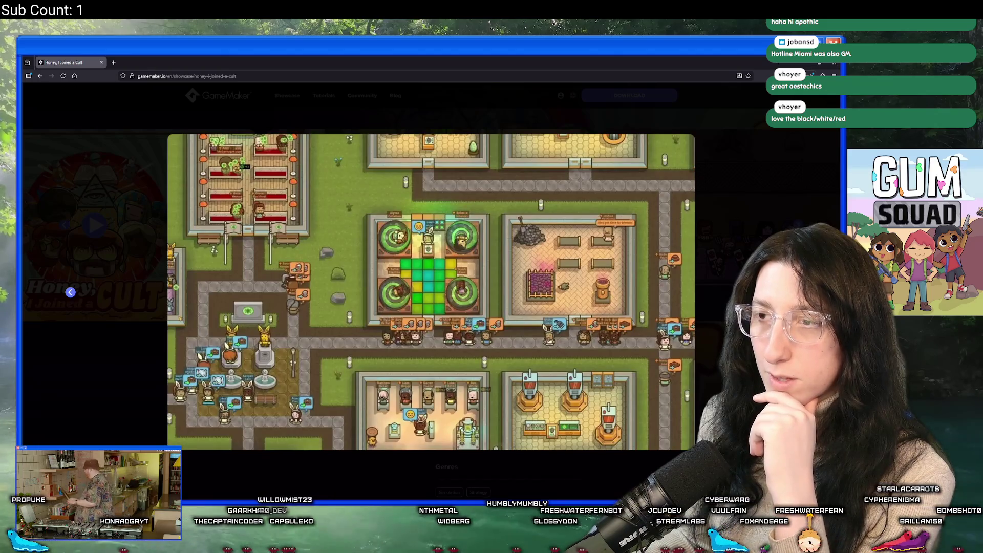
pyautogui.press('Left')
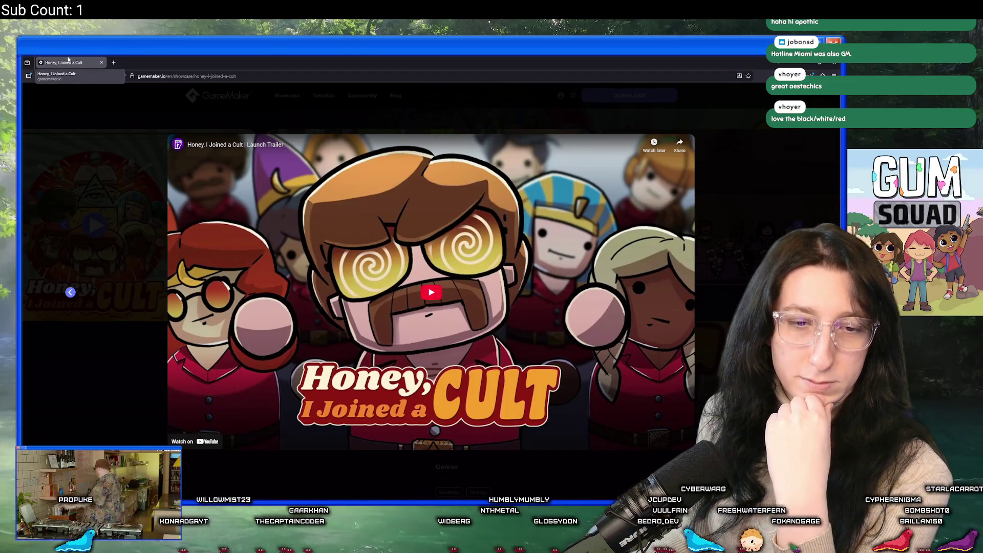
pyautogui.hotkey('ctrl', 'w')
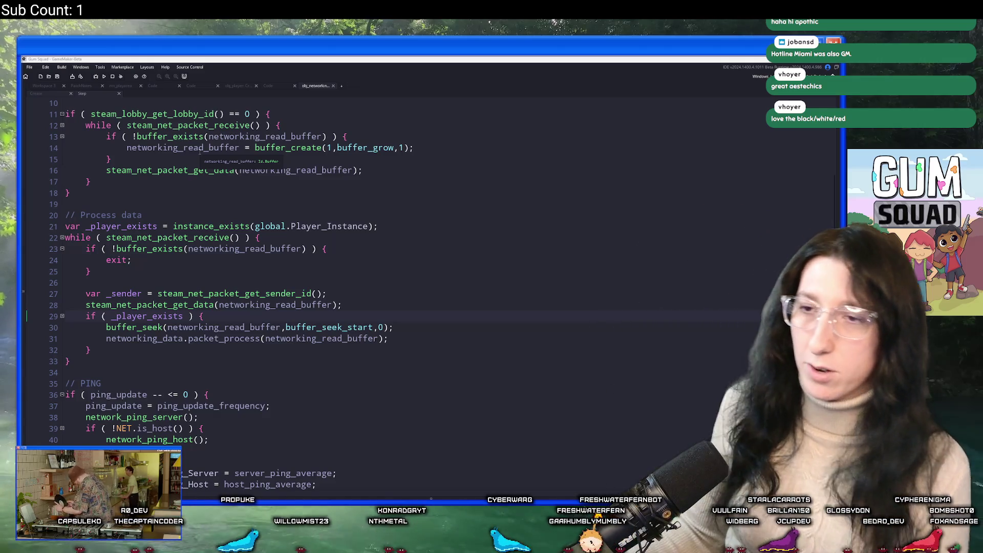
# Select global.Player_Instance on line 21 and search the project for it.
pyautogui.scroll(-1, 369, 307)
pyautogui.scroll(2, 368, 308)
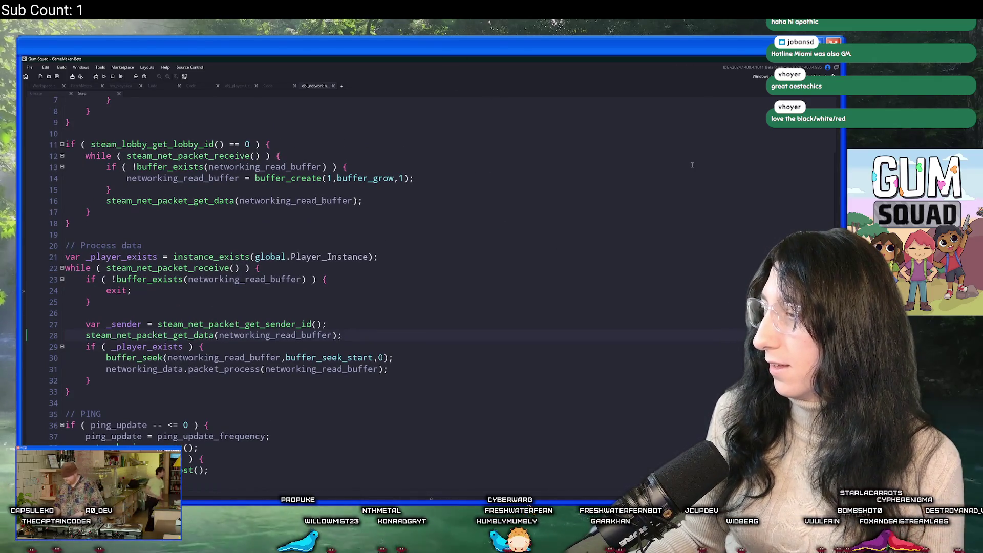
pyautogui.scroll(-2, 433, 289)
pyautogui.click(433, 289)
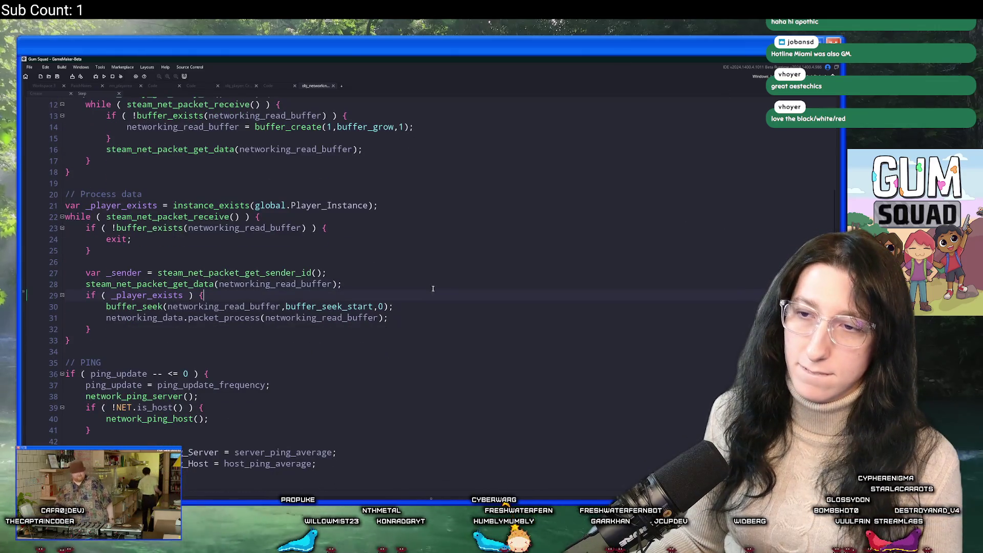
pyautogui.scroll(2, 350, 238)
pyautogui.moveTo(369, 257); pyautogui.dragTo(255, 257)
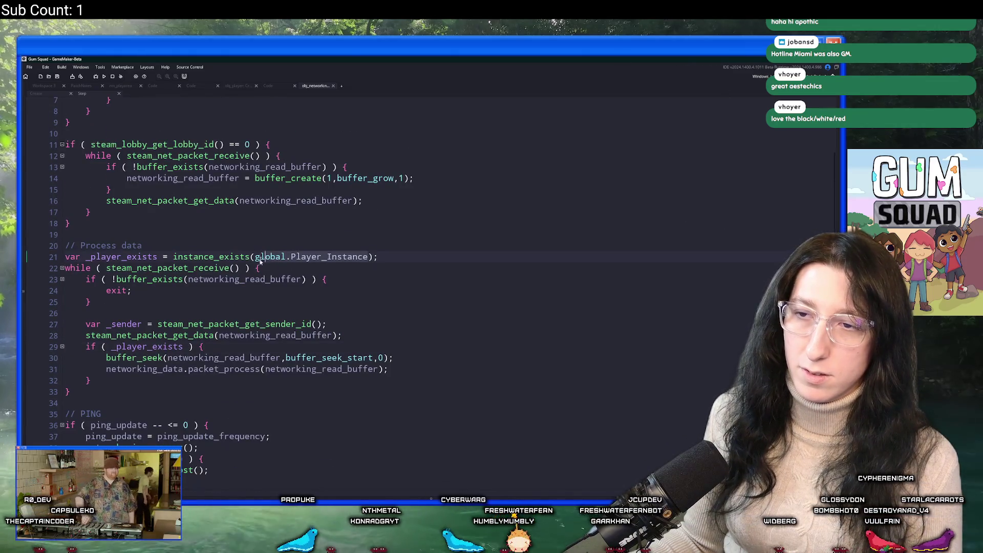
pyautogui.hotkey('ctrl', 'shift', 'f')
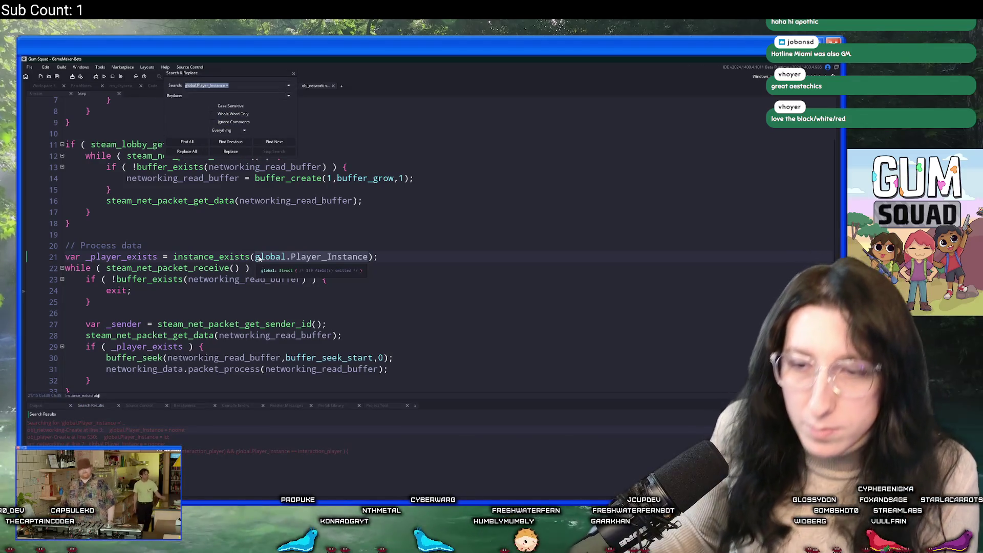
# Close the search window, the Step event tab and the obj_networking editors, then maximize GameMaker.
pyautogui.click(293, 73)
pyautogui.click(119, 94)
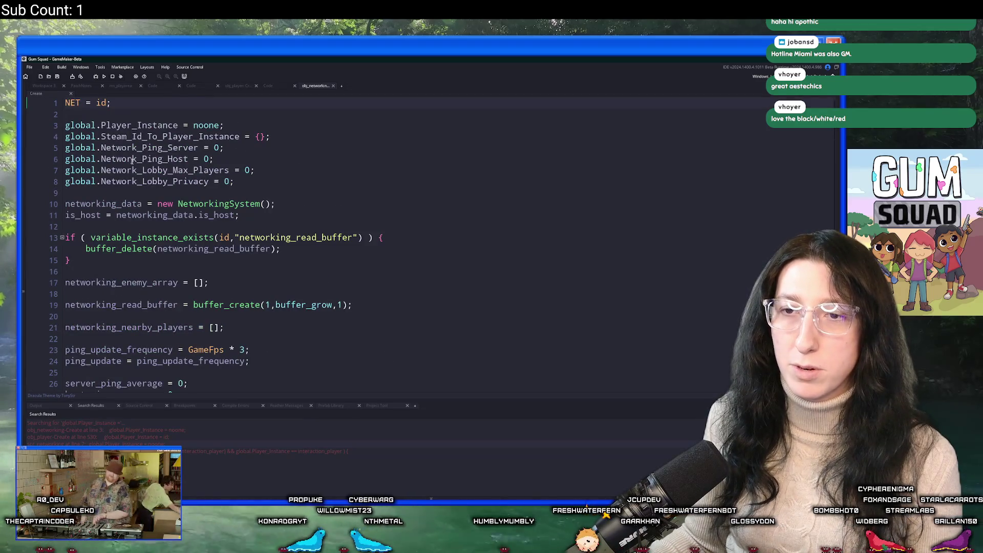
pyautogui.middleClick(311, 86)
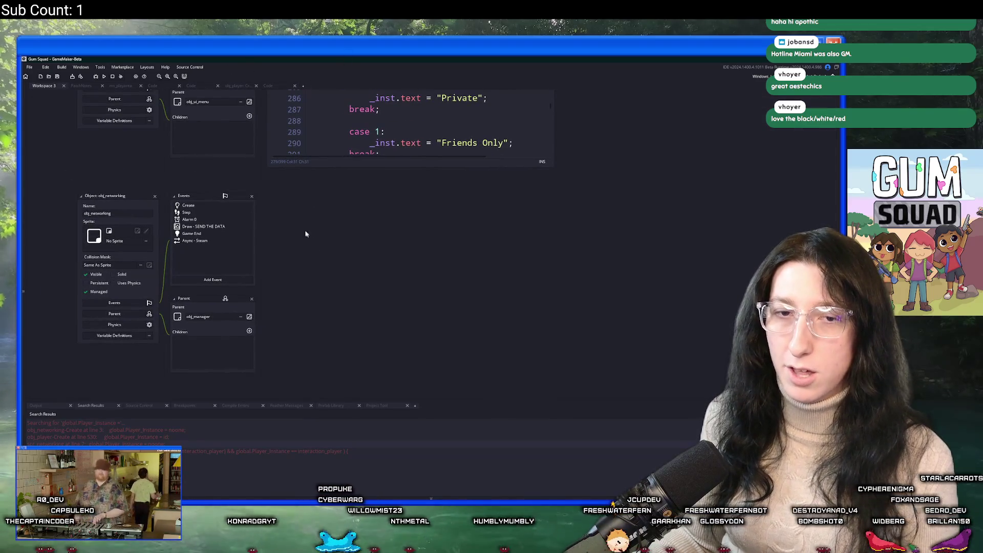
pyautogui.moveTo(216, 157); pyautogui.dragTo(214, 264)
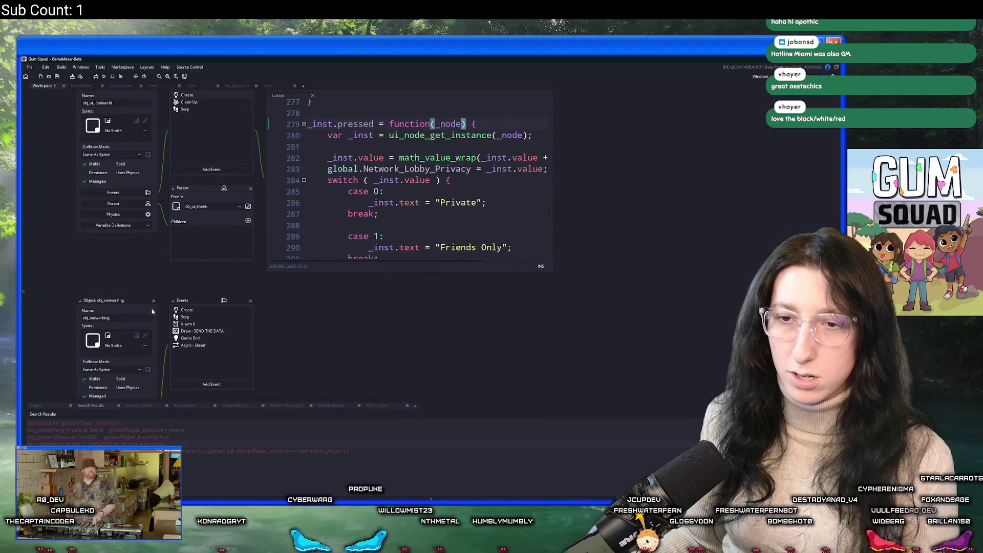
pyautogui.click(154, 301)
pyautogui.click(470, 231)
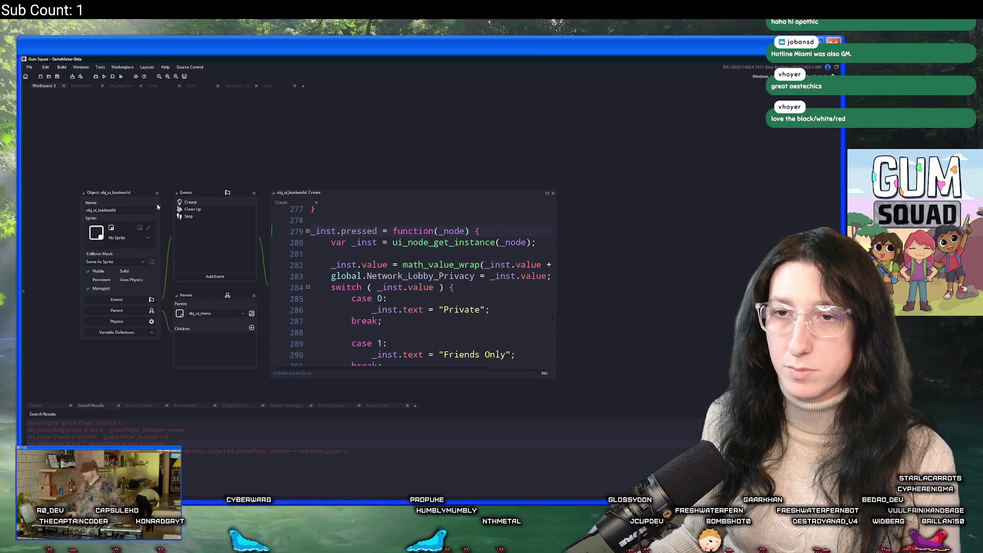
pyautogui.hotkey('alt', 'Tab')
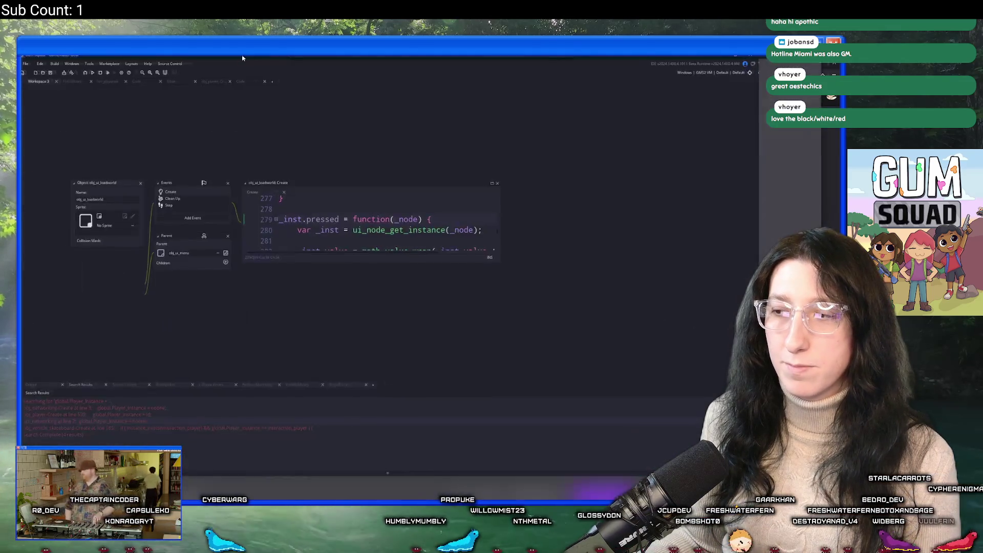
pyautogui.hotkey('alt', 'Tab')
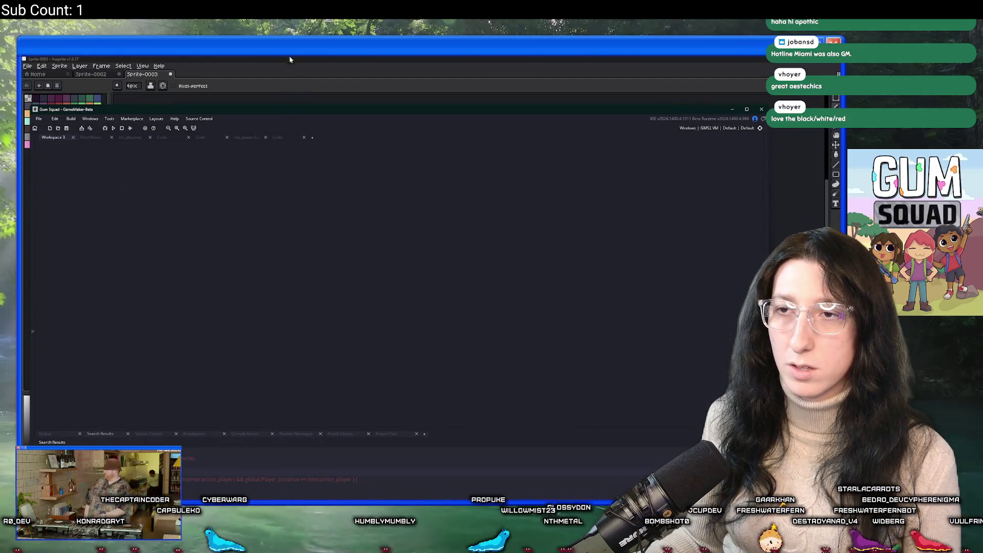
pyautogui.doubleClick(283, 111)
# Open the PatchNotes note through the Ctrl+T asset search.
pyautogui.hotkey('ctrl', 't')
pyautogui.write('todo')
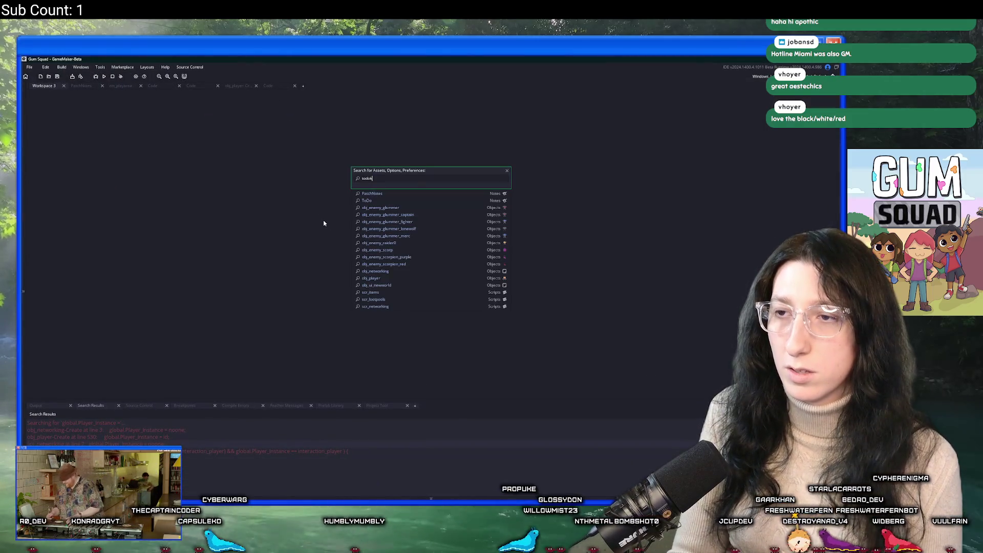
pyautogui.press('BackSpace')
pyautogui.press('BackSpace')
pyautogui.press('BackSpace')
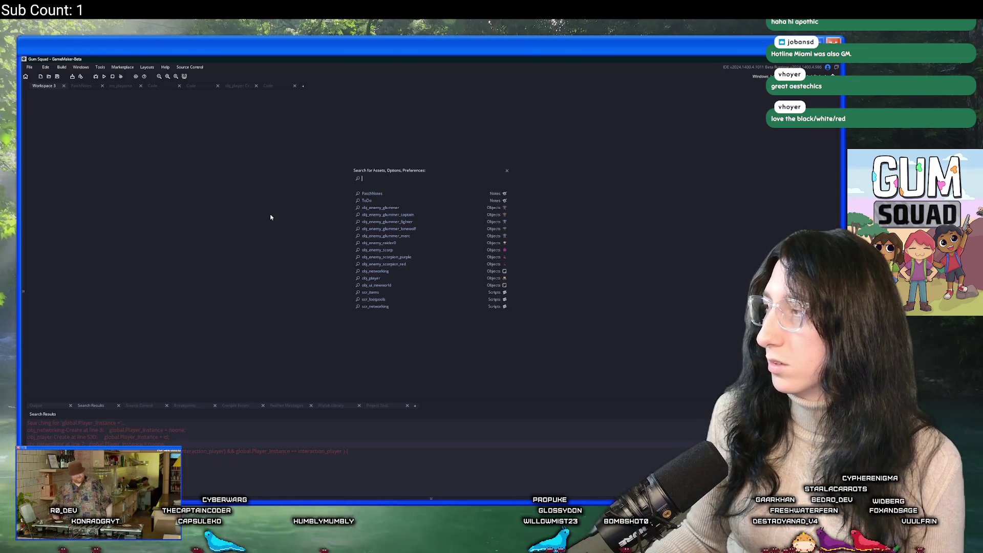
pyautogui.write('paltch')
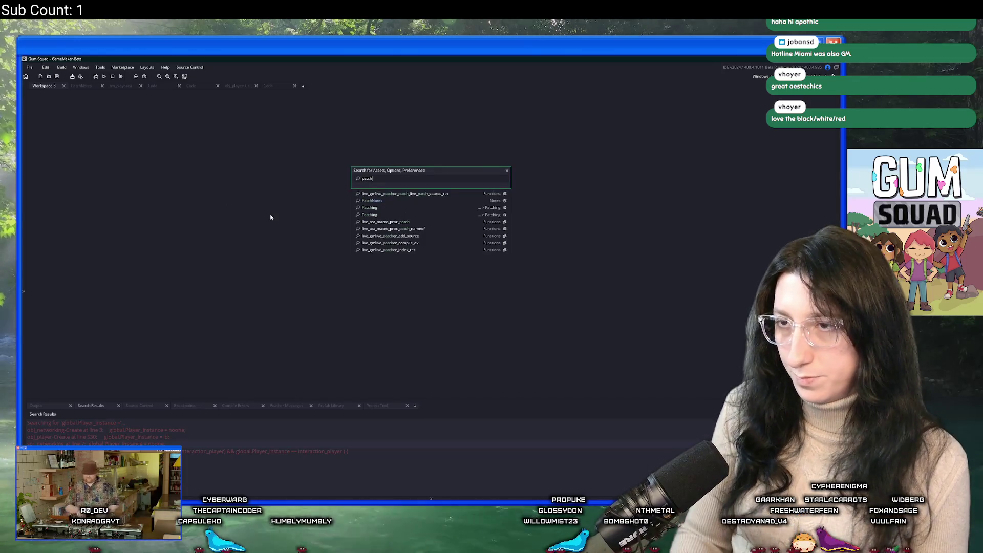
pyautogui.press('Return')
pyautogui.press('Return')
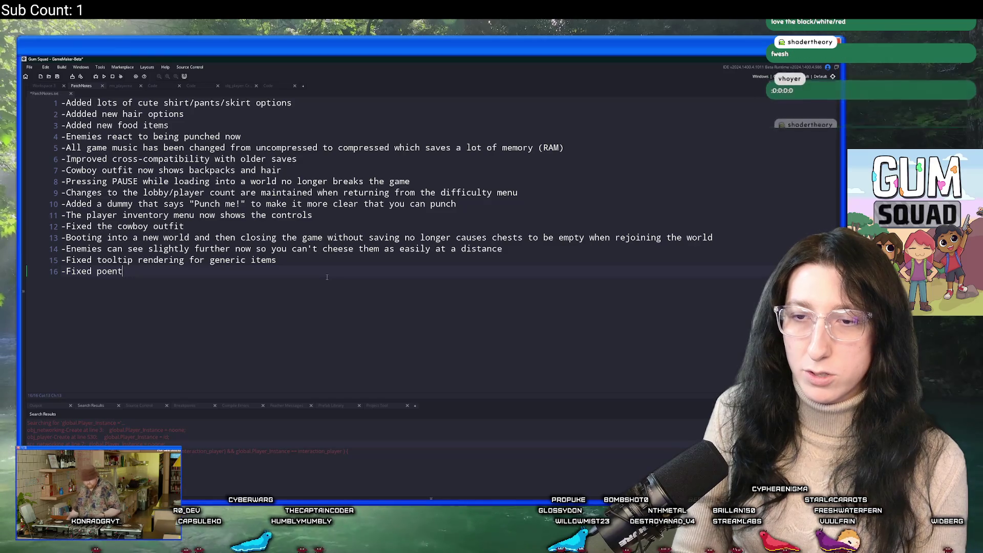
# Write line 16 about fixing the crash when networking data arrives before the client's player exists.
pyautogui.press('BackSpace')
pyautogui.press('BackSpace')
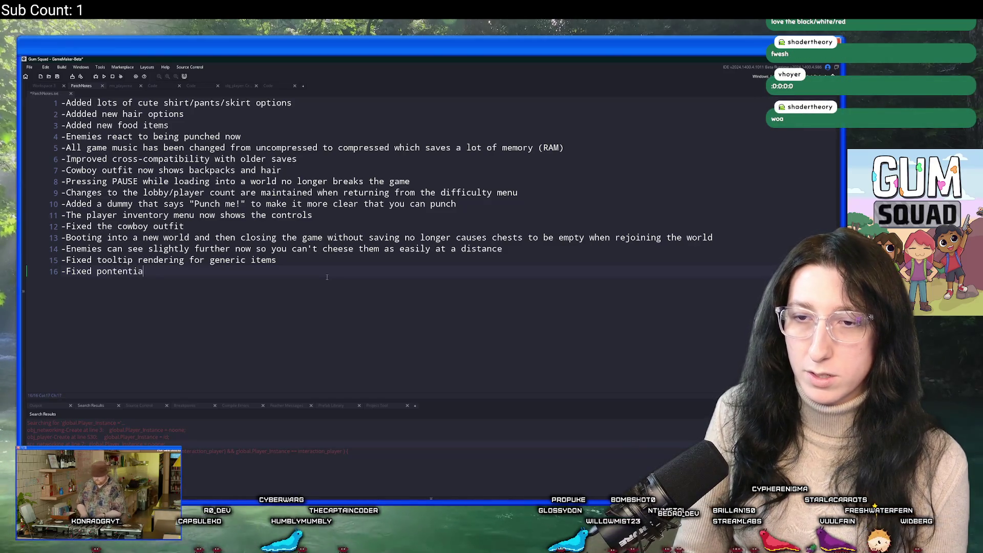
pyautogui.write('ash whenk')
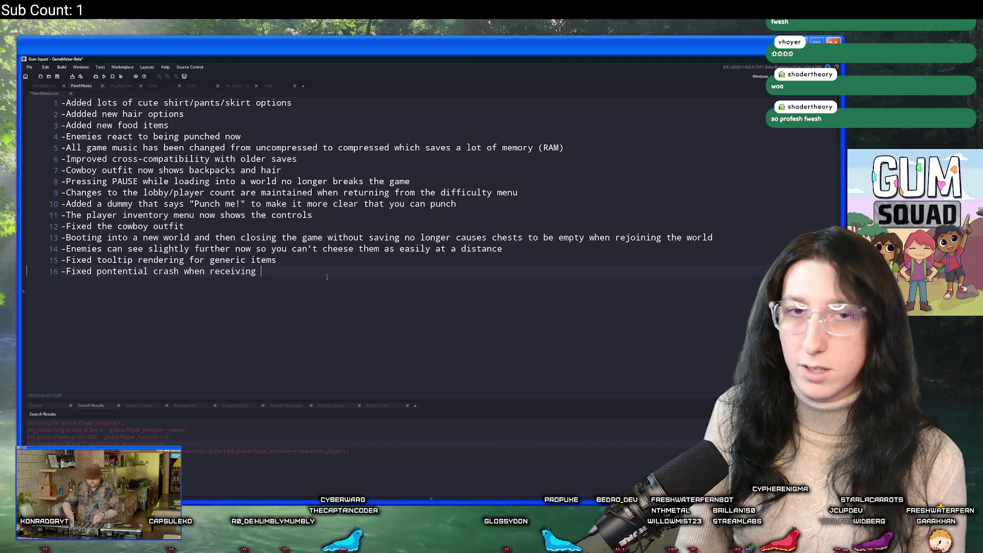
pyautogui.write('networking')
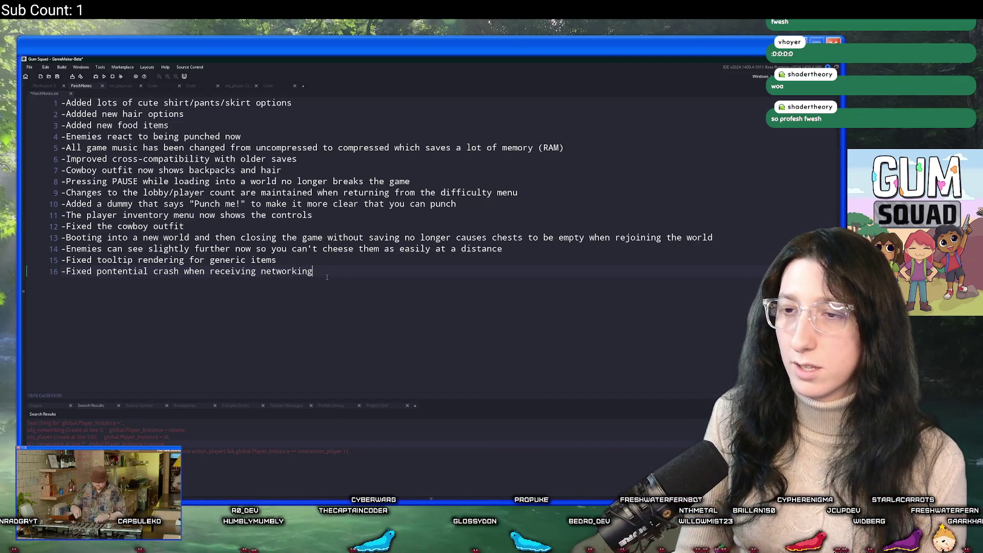
pyautogui.write(' data beforeu')
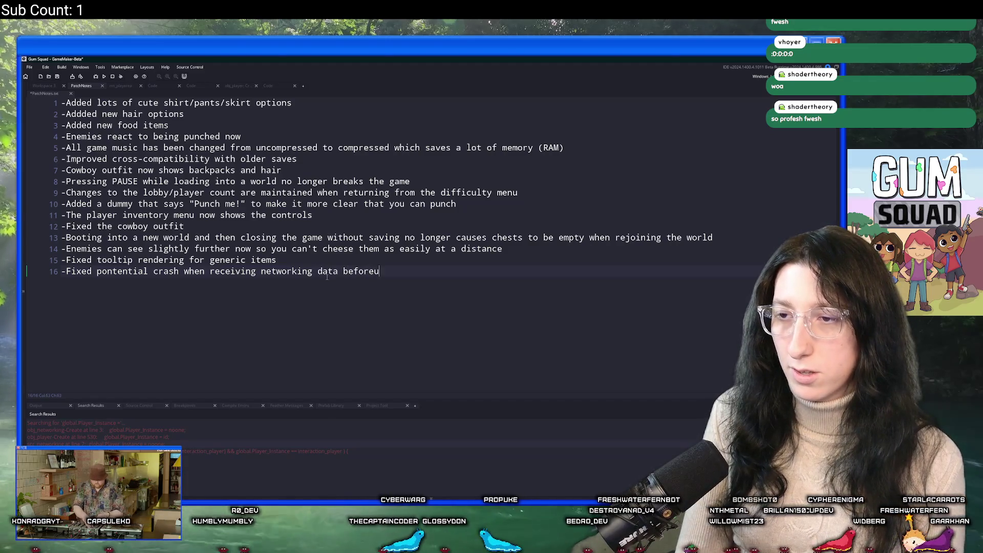
pyautogui.press('BackSpace')
pyautogui.write(' the clients player exists')
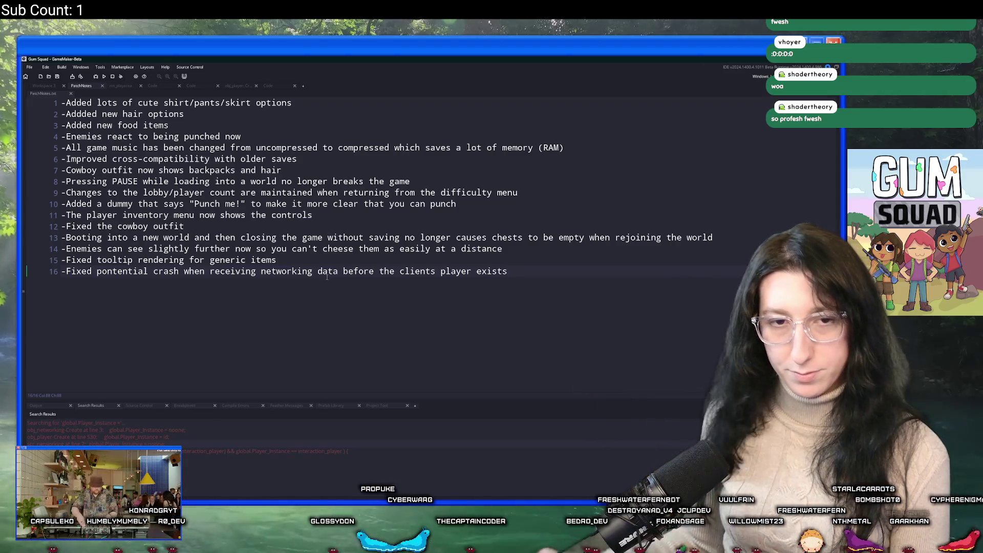
pyautogui.hotkey('alt', 'Tab')
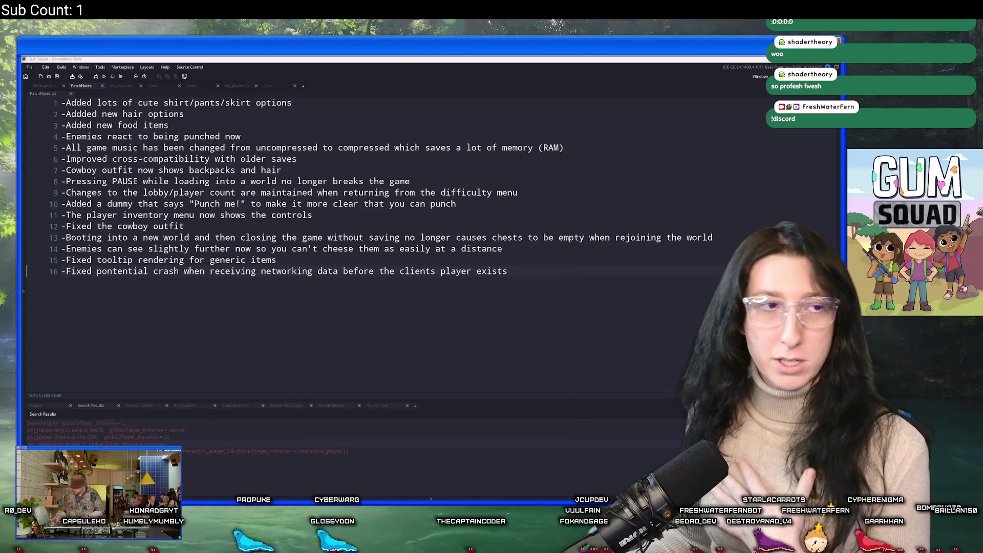
pyautogui.hotkey('alt', 'Tab')
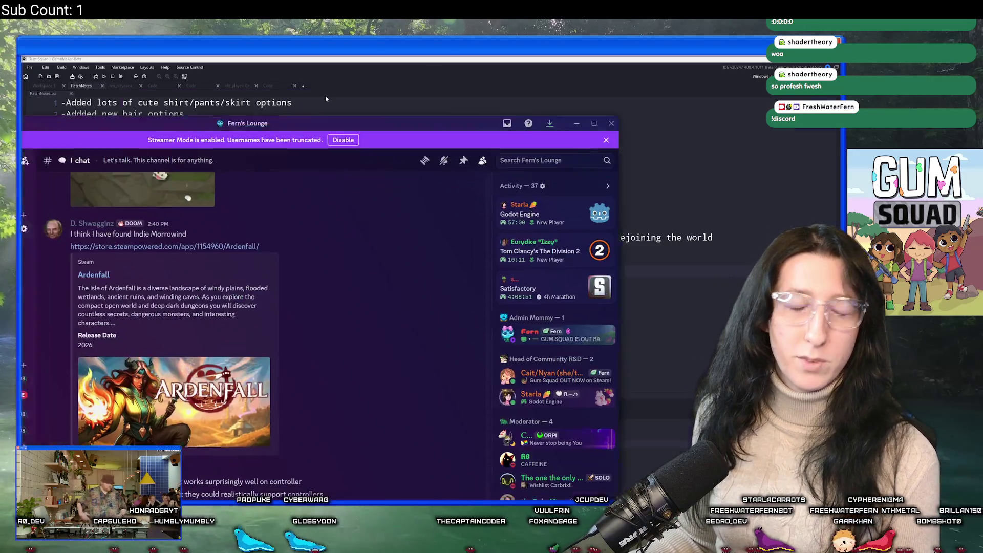
# In #welcome, give the newest welcomed member the Parent Approved role.
pyautogui.moveTo(157, 355)
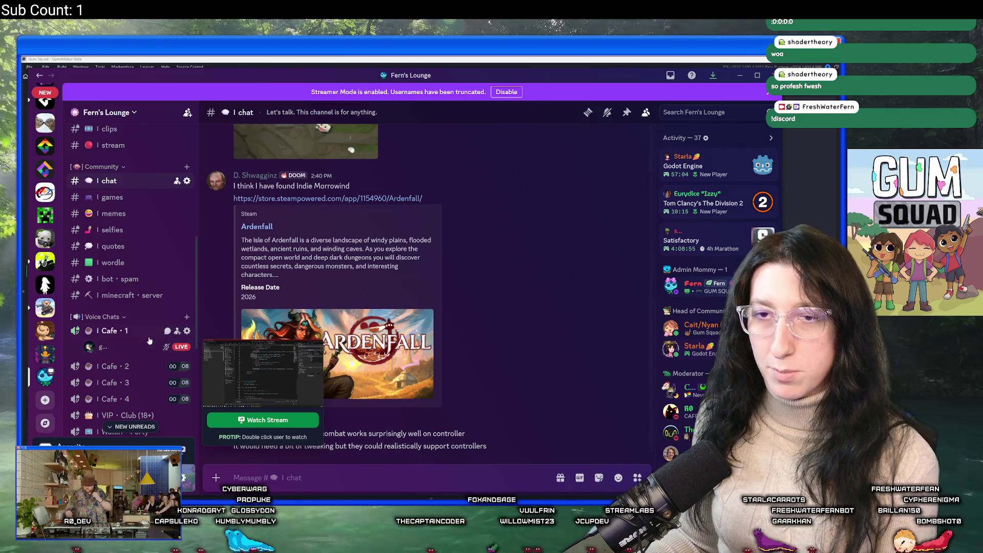
pyautogui.scroll(4, 123, 267)
pyautogui.click(116, 237)
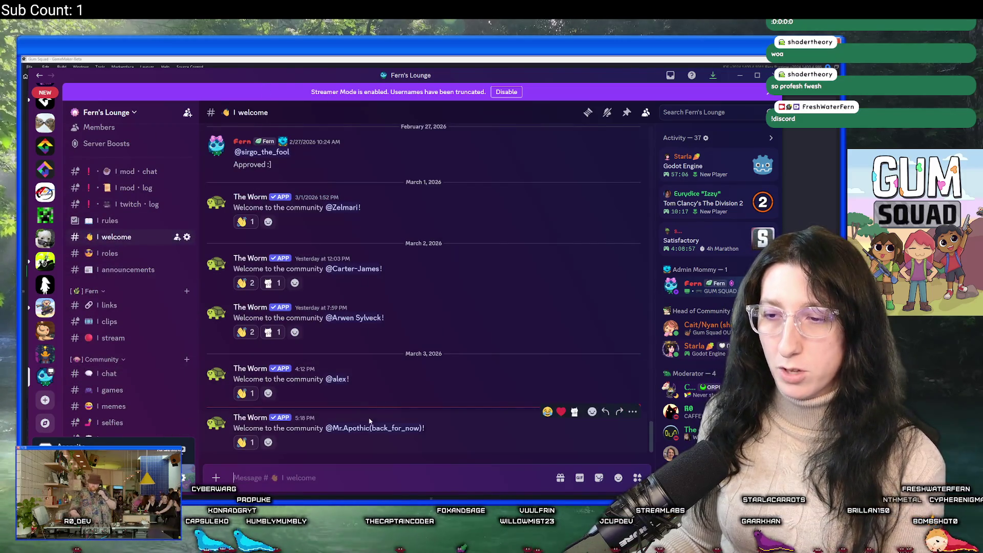
pyautogui.click(356, 428)
pyautogui.press('Escape')
pyautogui.rightClick(356, 428)
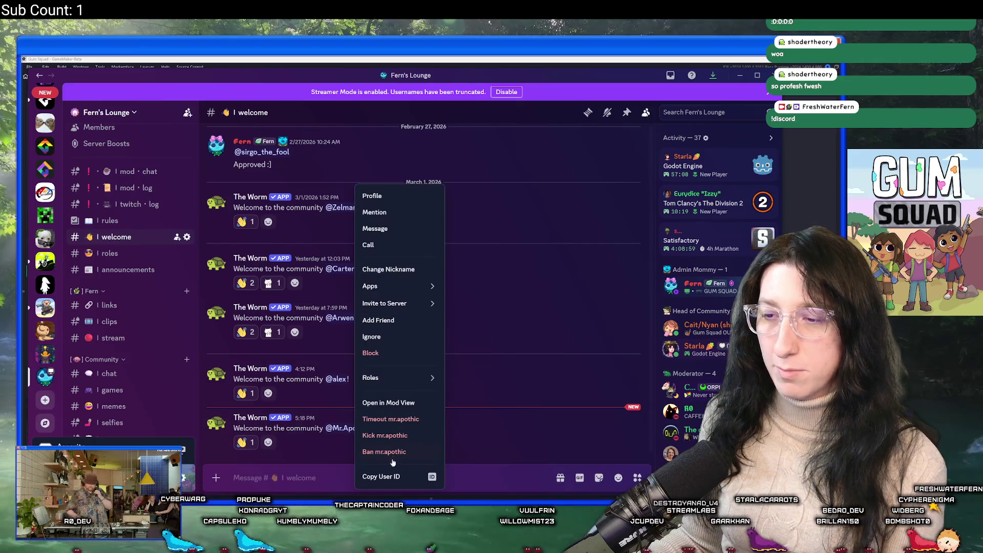
pyautogui.moveTo(399, 378)
pyautogui.scroll(-5, 505, 310)
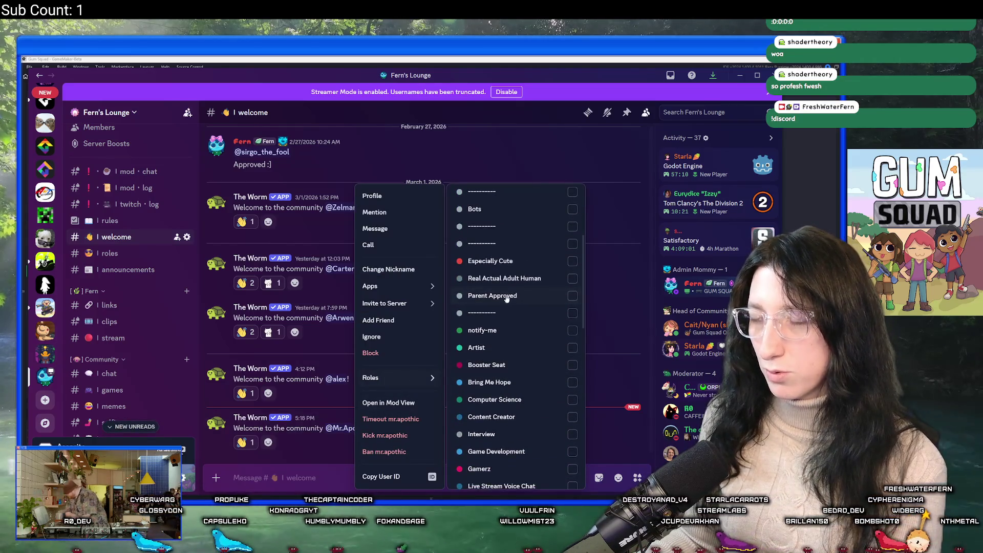
pyautogui.click(509, 297)
pyautogui.press('Escape')
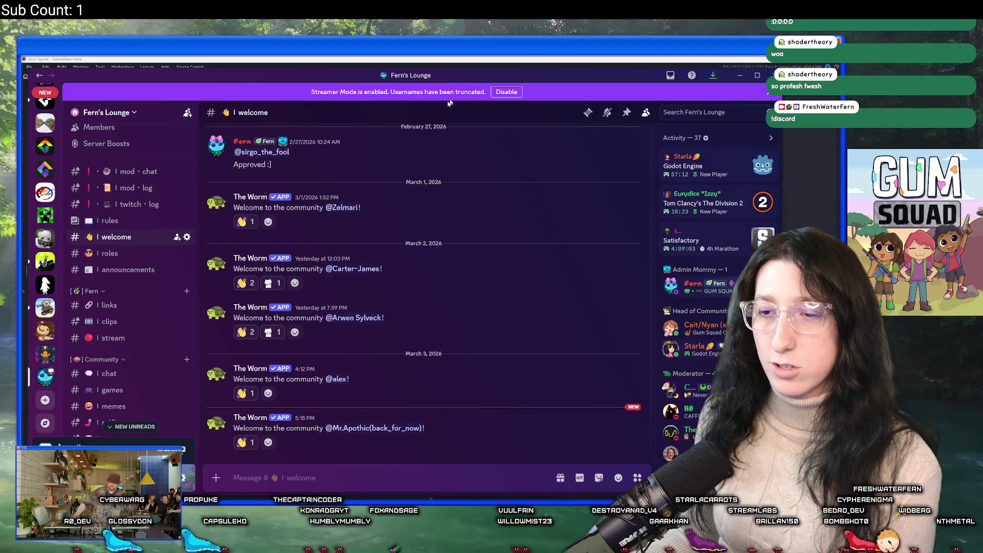
# In #post-your-work, add heart and clapping cat reactions to the video post.
pyautogui.scroll(-10, 111, 358)
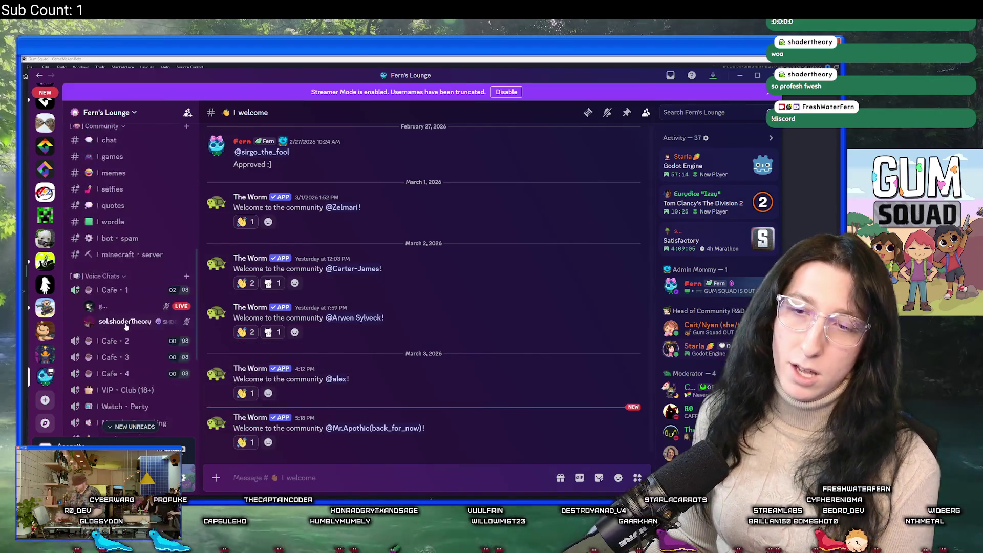
pyautogui.click(136, 340)
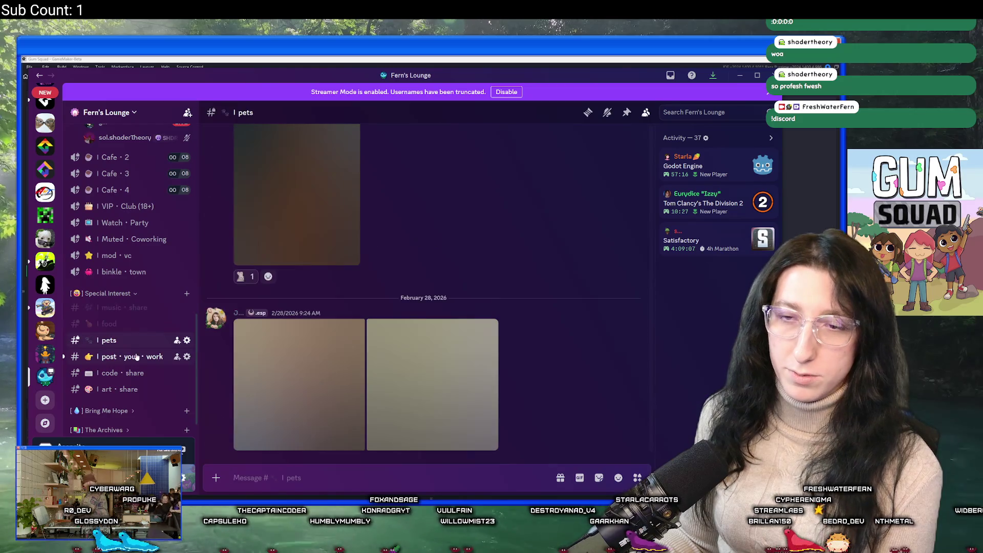
pyautogui.click(133, 356)
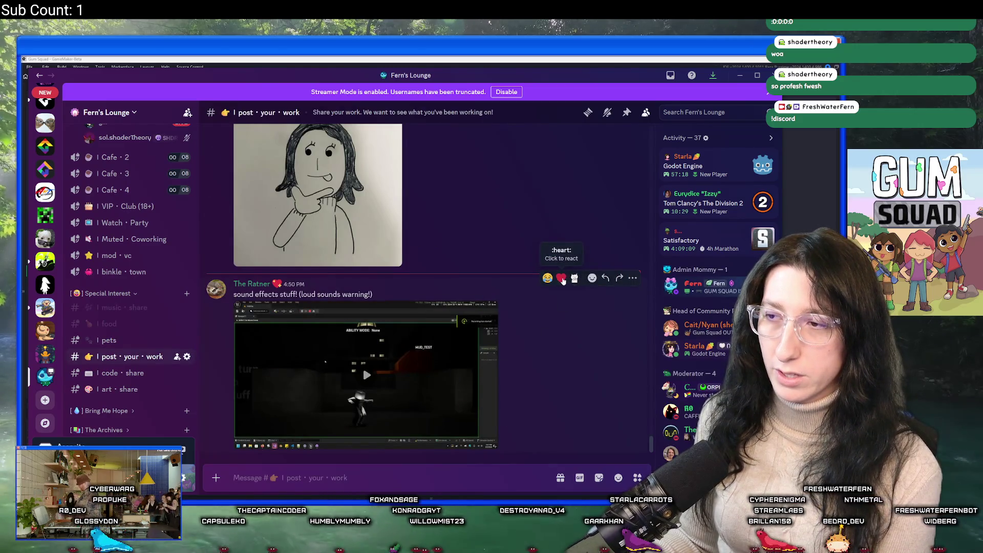
pyautogui.click(562, 278)
pyautogui.click(575, 261)
# Play the sound-effects video with volume raised, skip ahead to 0:08 and pause at 0:11.
pyautogui.click(367, 357)
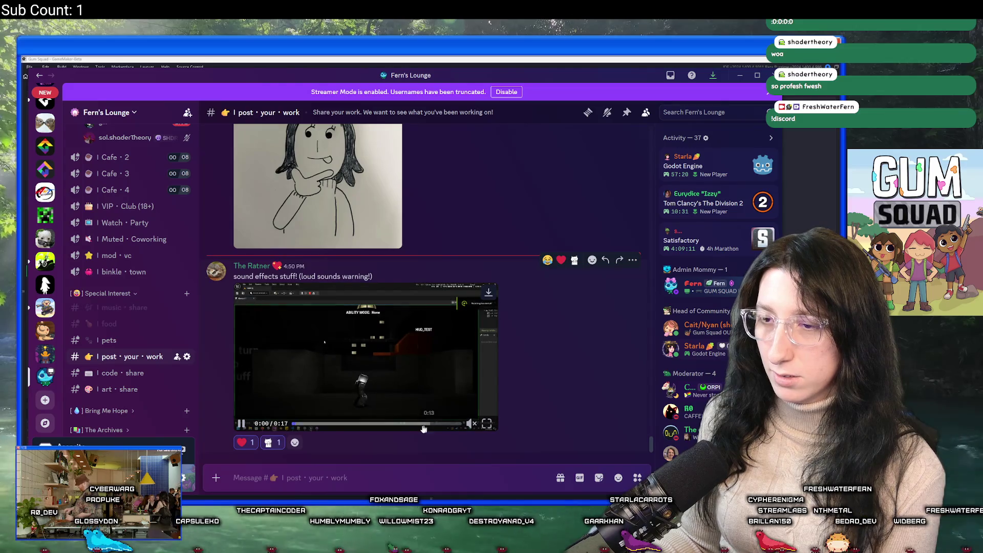
pyautogui.click(471, 393)
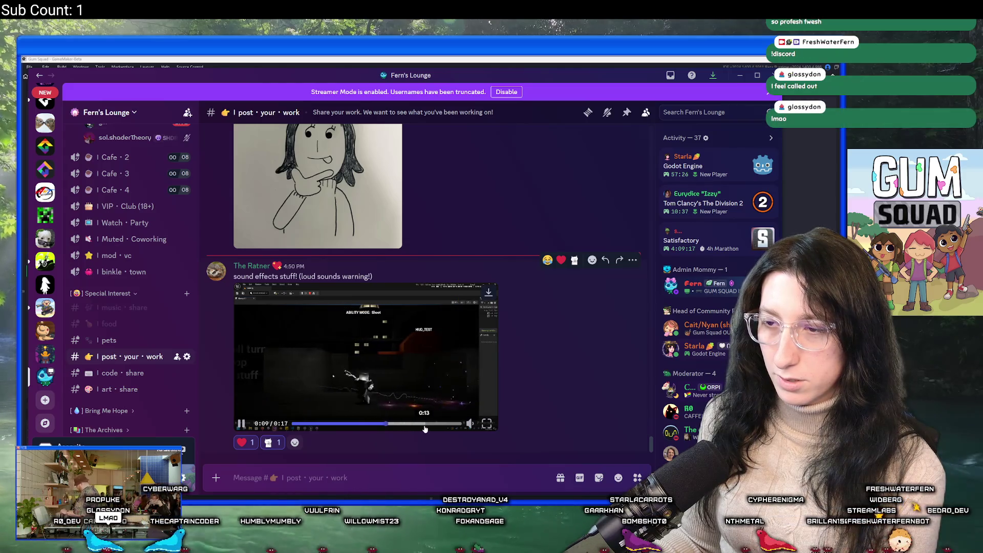
pyautogui.click(377, 424)
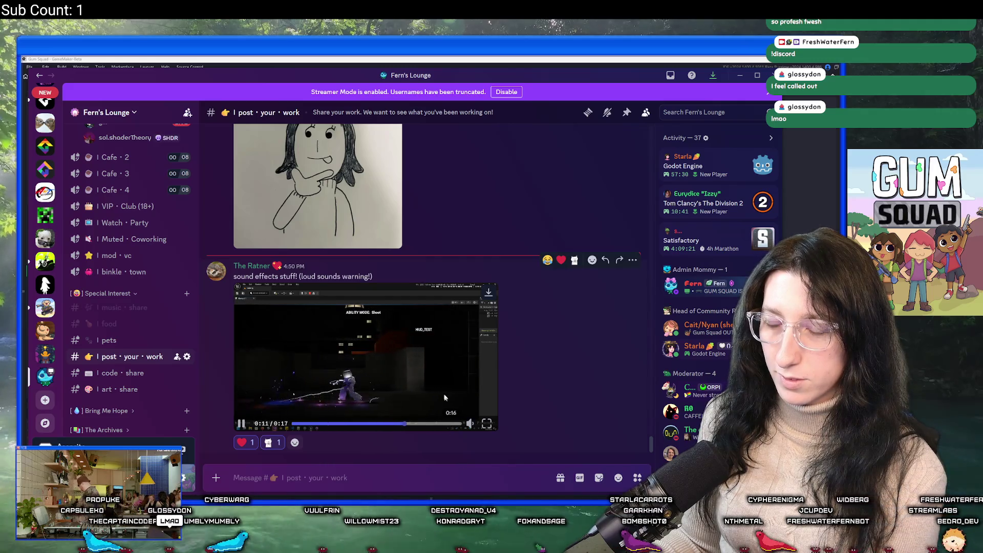
pyautogui.click(349, 381)
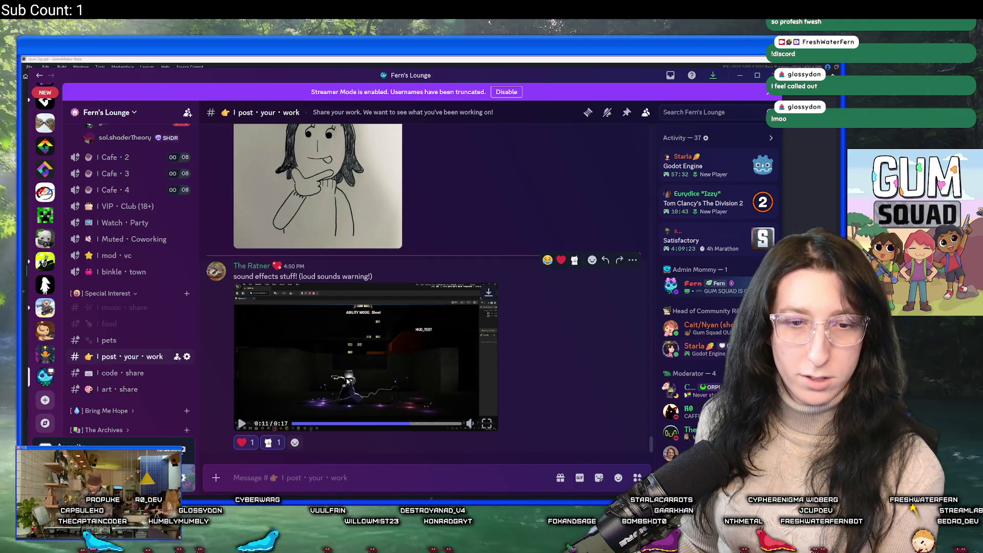
pyautogui.scroll(4, 130, 253)
pyautogui.scroll(10, 130, 254)
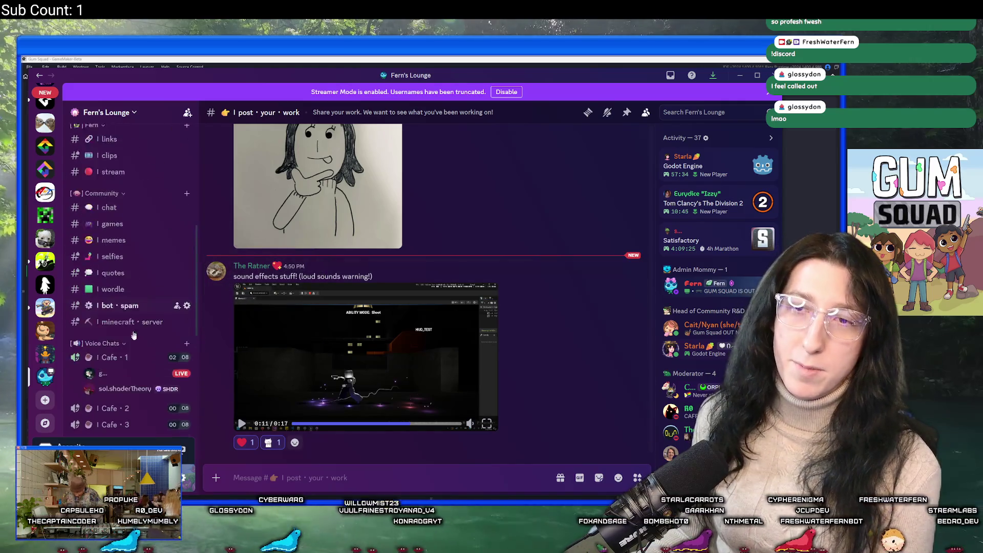
pyautogui.scroll(-10, 125, 357)
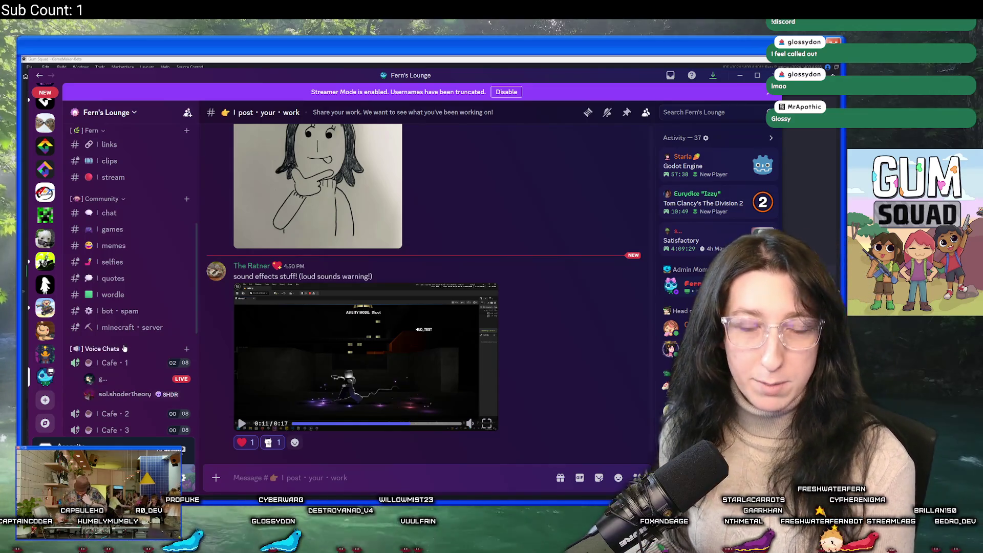
pyautogui.scroll(10, 128, 343)
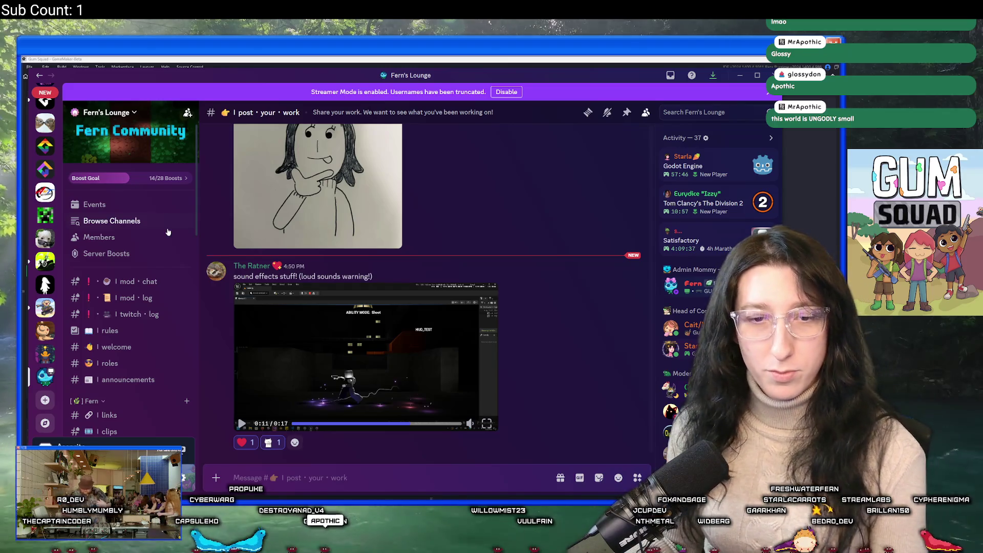
pyautogui.scroll(-5, 159, 235)
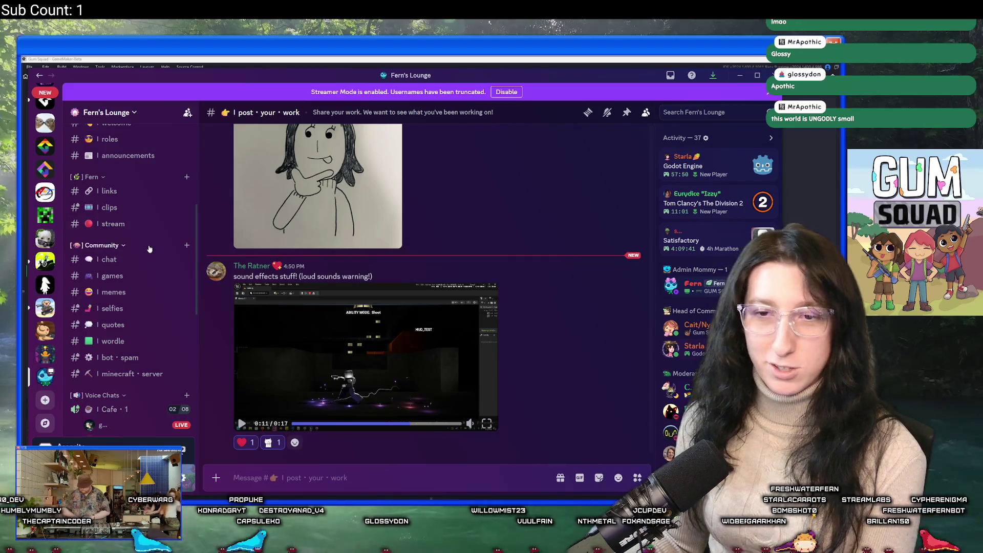
pyautogui.click(50, 309)
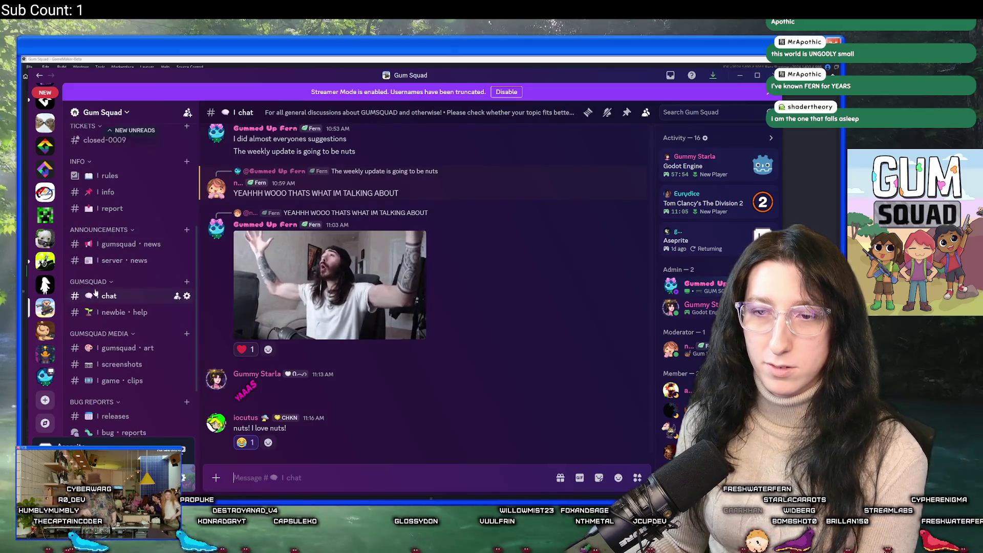
# Open the Gum Squad #audit-log channel and check the departed member's entry.
pyautogui.click(129, 263)
pyautogui.click(128, 247)
pyautogui.scroll(-5, 118, 256)
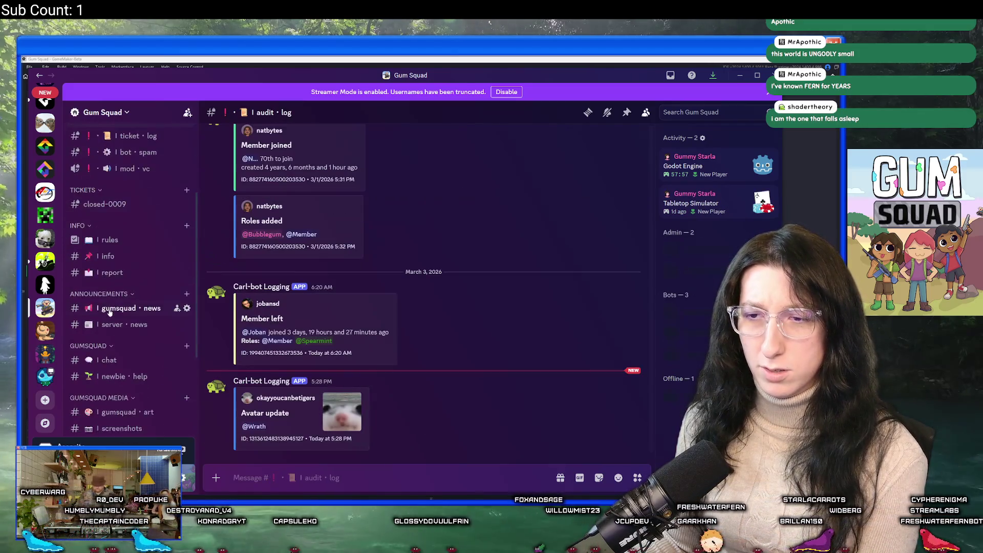
pyautogui.doubleClick(267, 303)
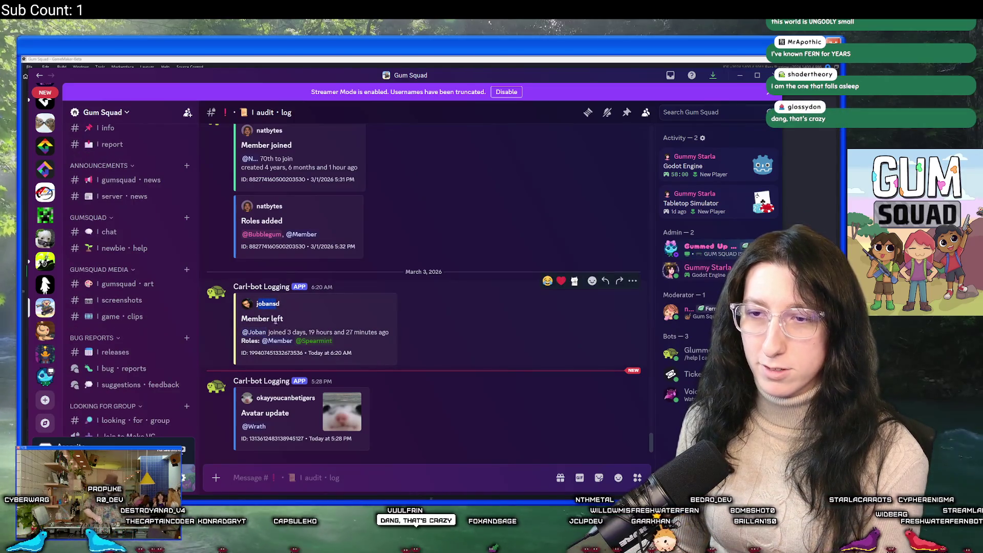
pyautogui.click(296, 330)
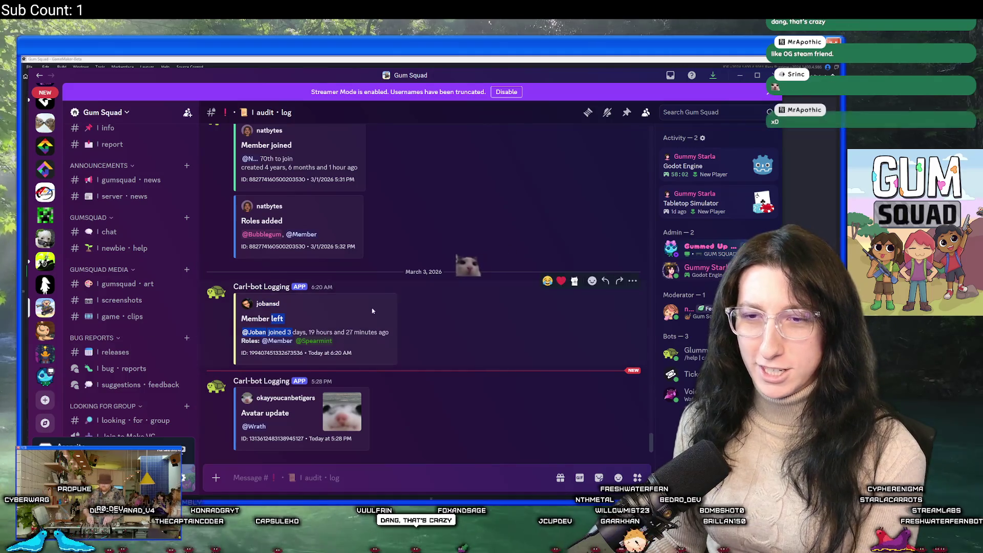
# Return to Fern's Lounge general chat and minimize Discord.
pyautogui.click(51, 378)
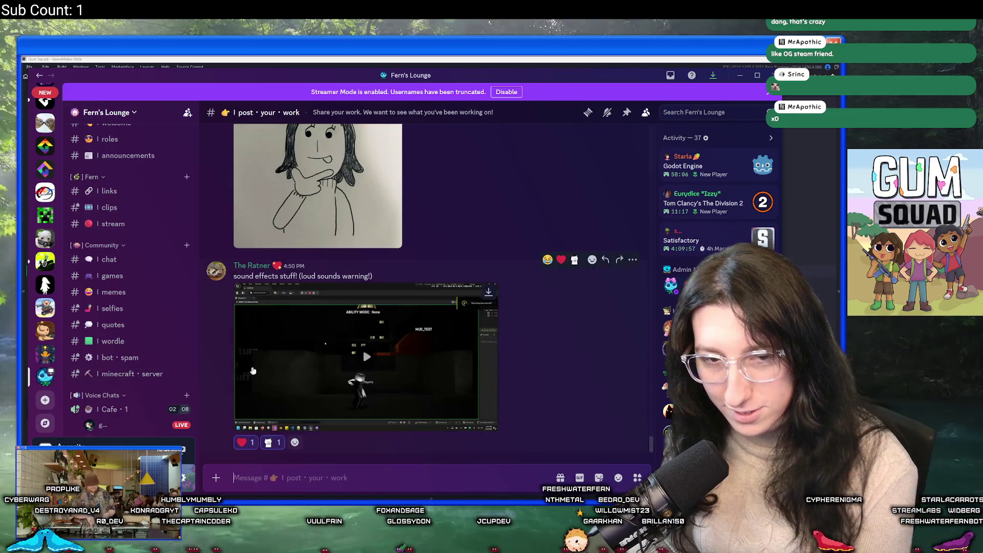
pyautogui.scroll(3, 117, 284)
pyautogui.scroll(-3, 117, 283)
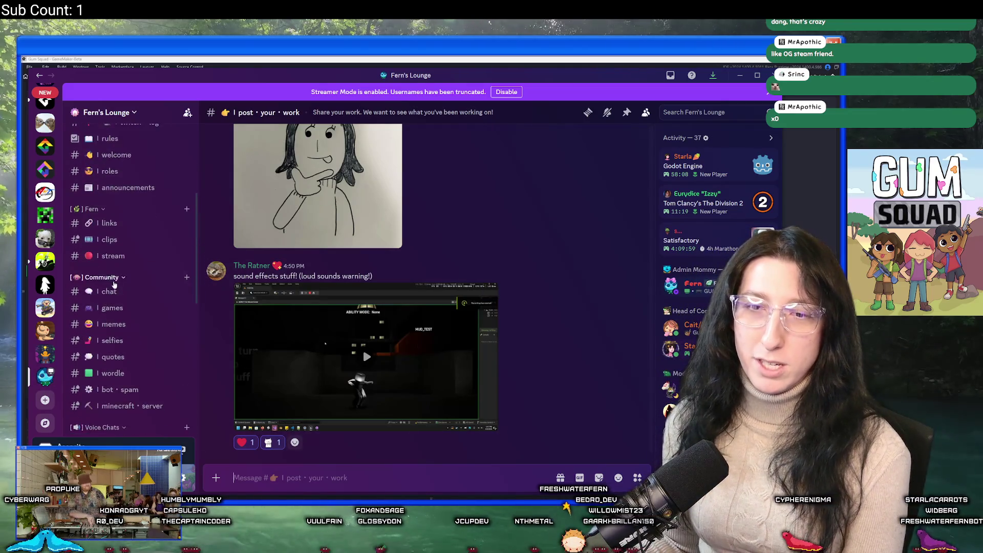
pyautogui.click(108, 195)
pyautogui.scroll(3, 116, 266)
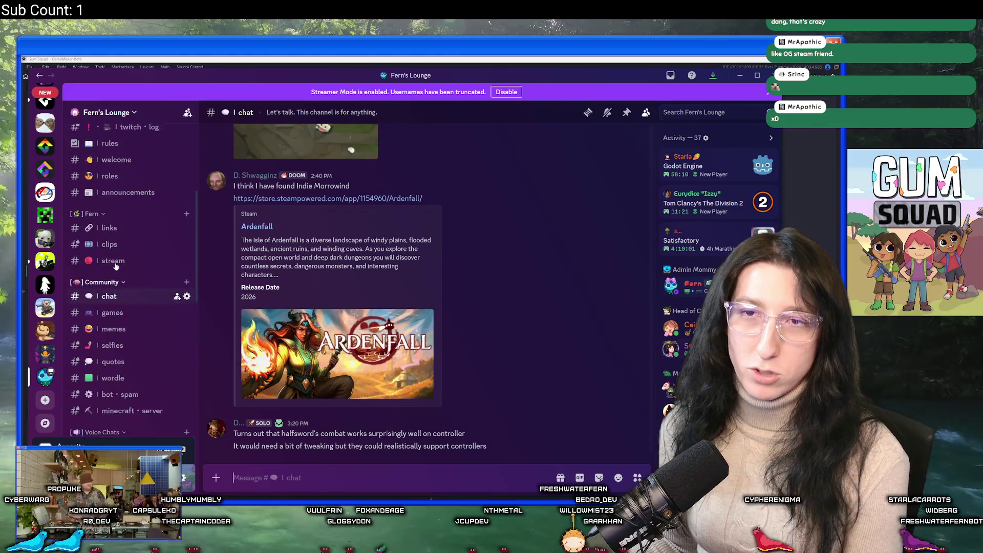
pyautogui.click(740, 75)
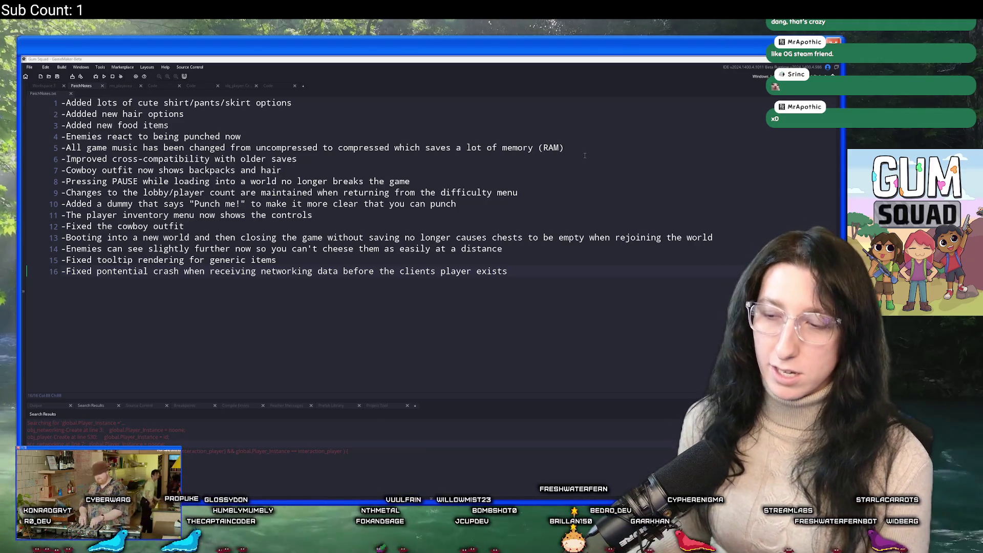
# Launch Steam from Windows search and filter the friends list by part of a friend's name.
pyautogui.press('super')
pyautogui.write('ste')
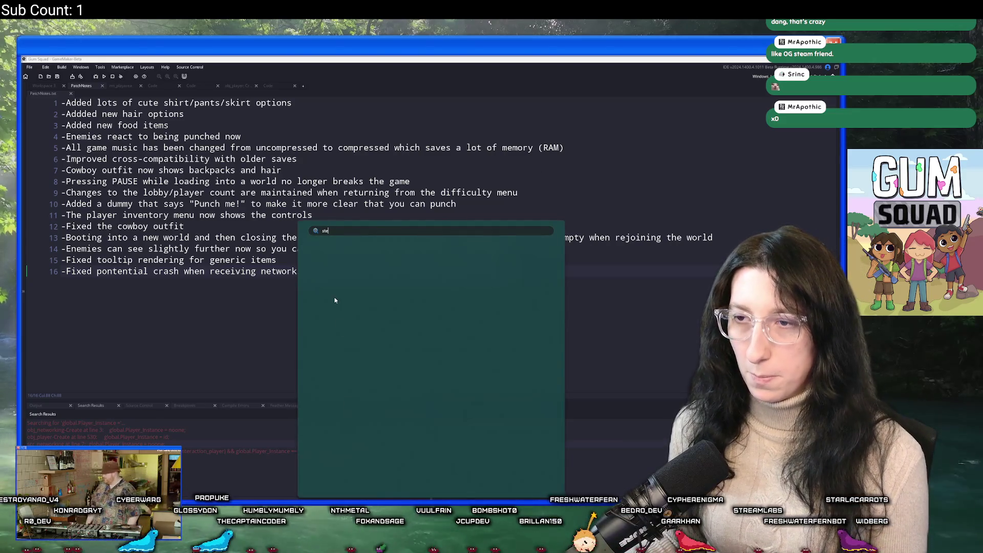
pyautogui.press('Return')
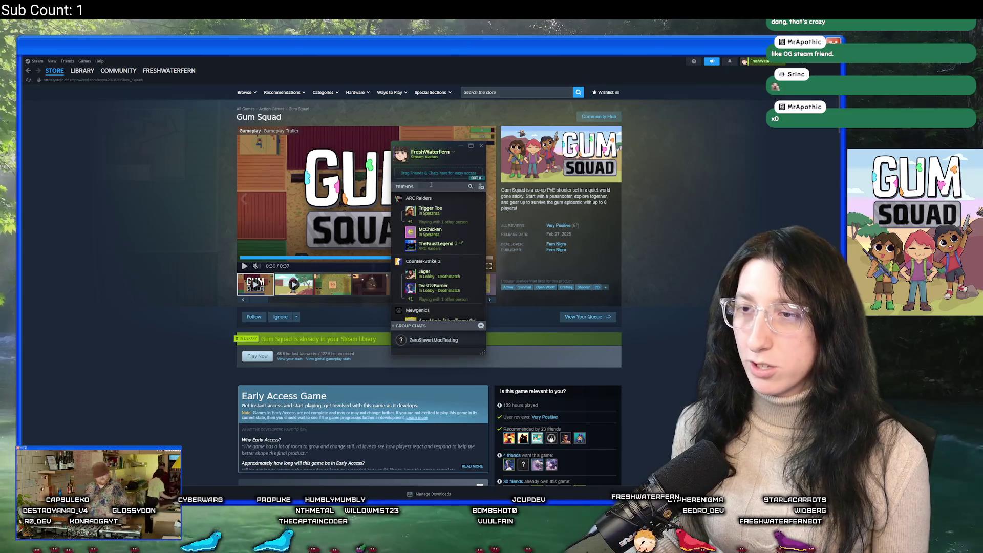
pyautogui.write('apo')
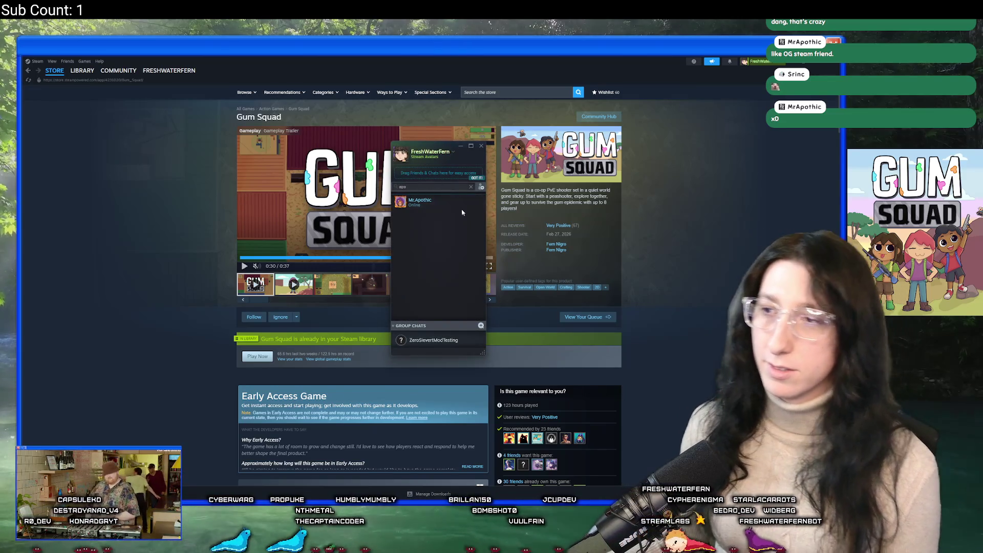
pyautogui.rightClick(451, 209)
# Scroll through the friend's Steam community profile, then switch back to GameMaker's patch notes.
pyautogui.click(471, 222)
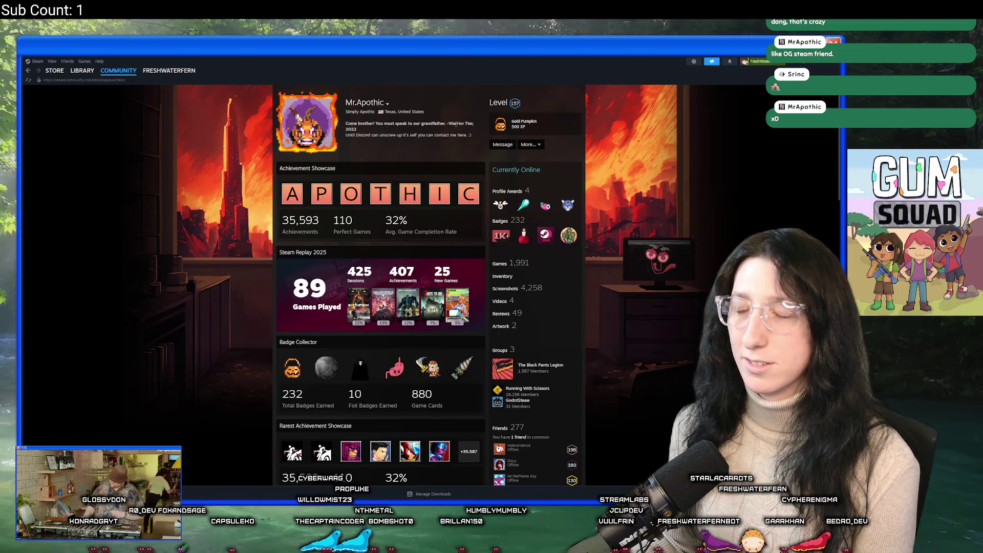
pyautogui.scroll(-6, 524, 223)
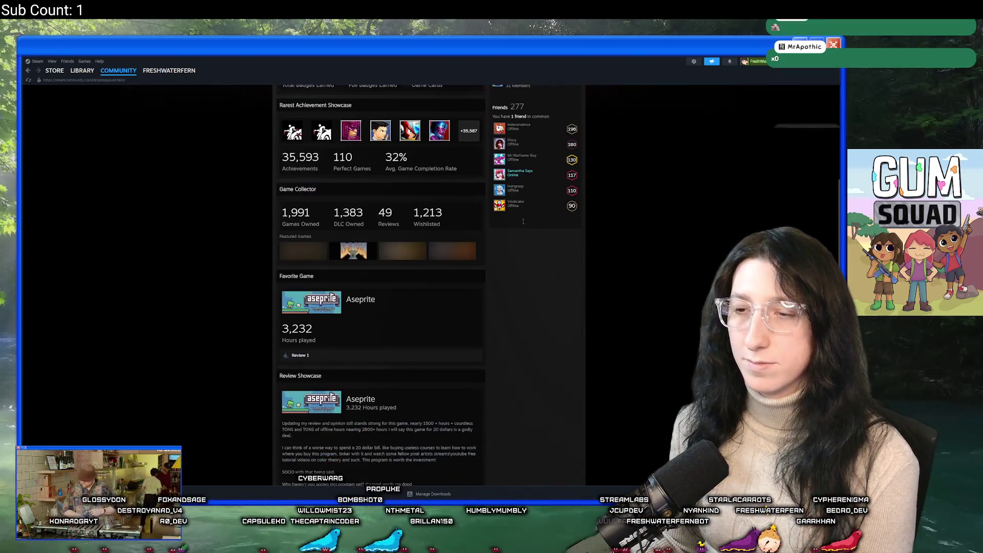
pyautogui.scroll(-6, 523, 224)
pyautogui.scroll(-3, 568, 325)
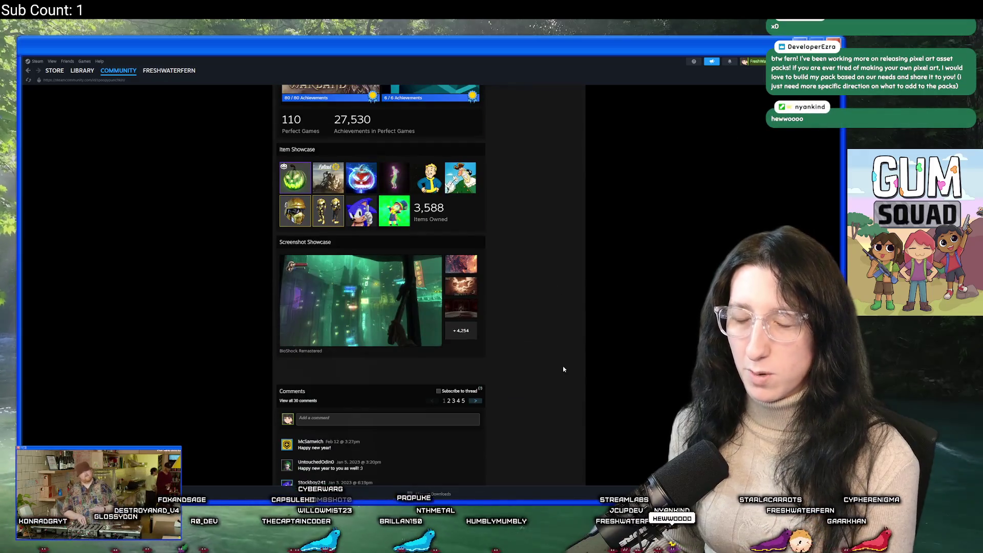
pyautogui.hotkey('alt', 'Left')
pyautogui.hotkey('alt', 'Tab')
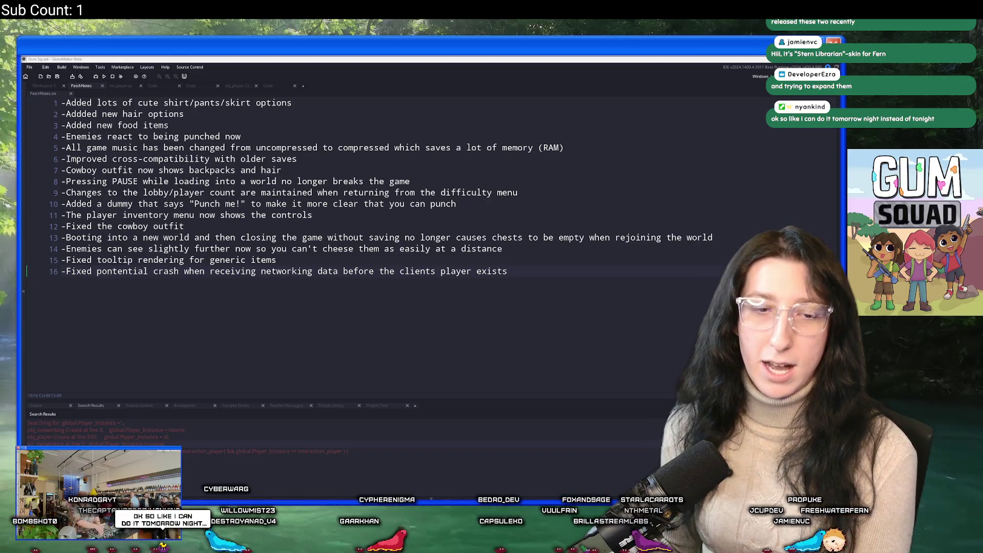
pyautogui.hotkey('alt', 'Tab')
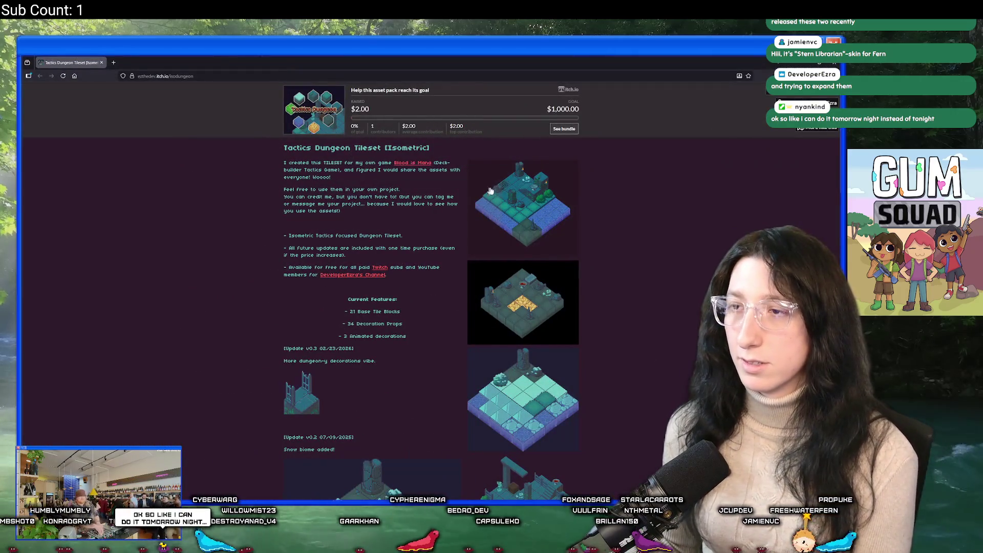
# Enlarge the Tactics Dungeon Tileset screenshots, page through four of them, then close the lightbox.
pyautogui.click(516, 191)
pyautogui.click(571, 247)
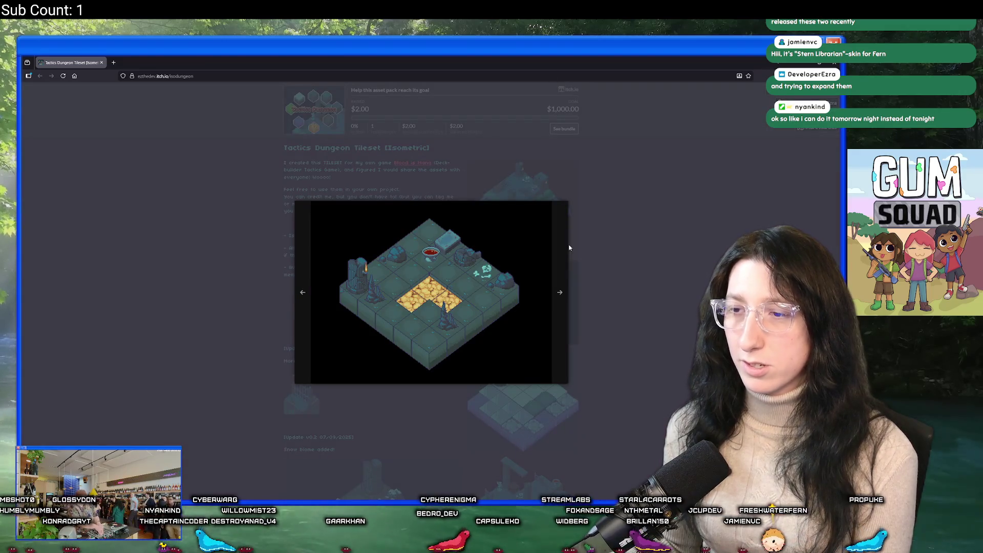
pyautogui.click(568, 254)
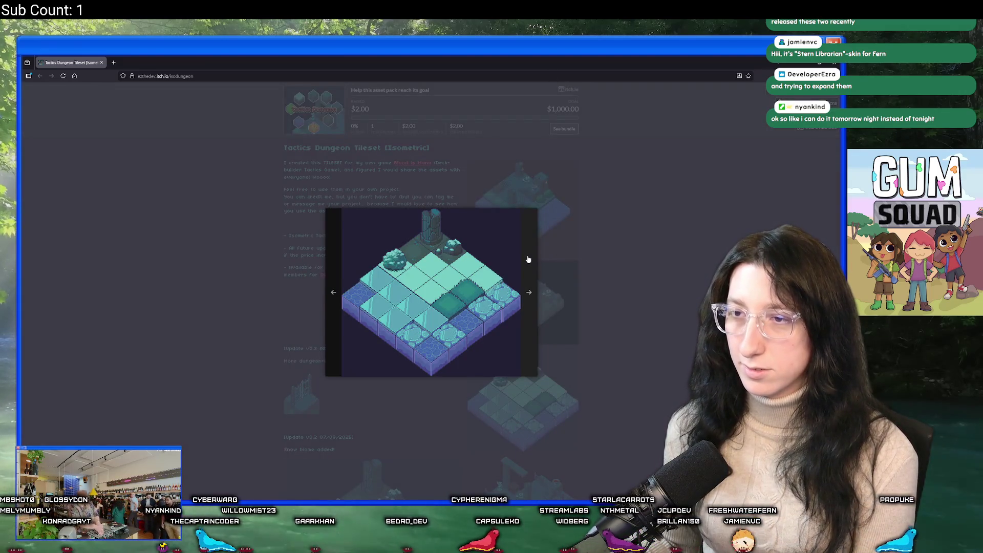
pyautogui.click(532, 260)
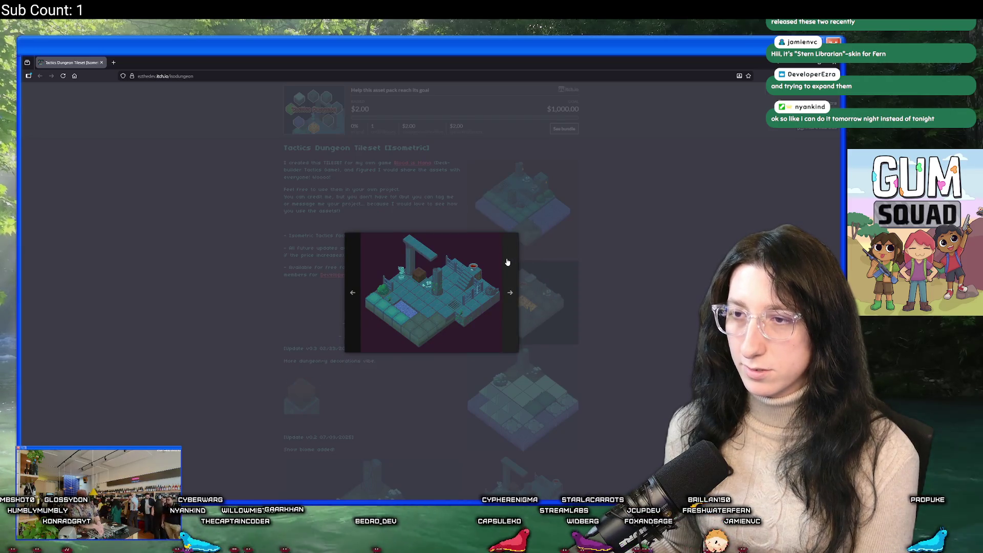
pyautogui.click(510, 261)
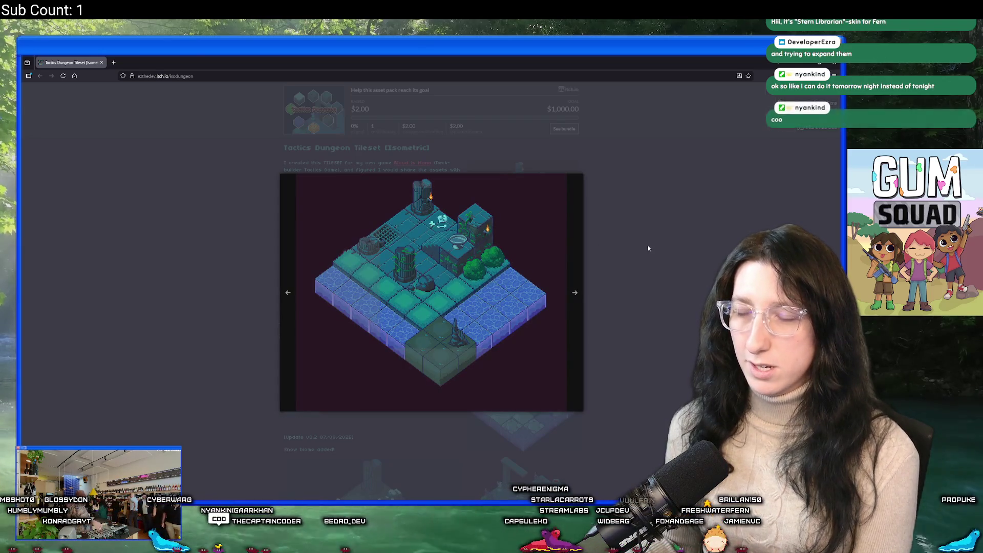
pyautogui.click(647, 248)
# Scroll through the tileset page and follow its creator, which opens the itch.io login page.
pyautogui.scroll(-4, 445, 236)
pyautogui.scroll(-5, 442, 243)
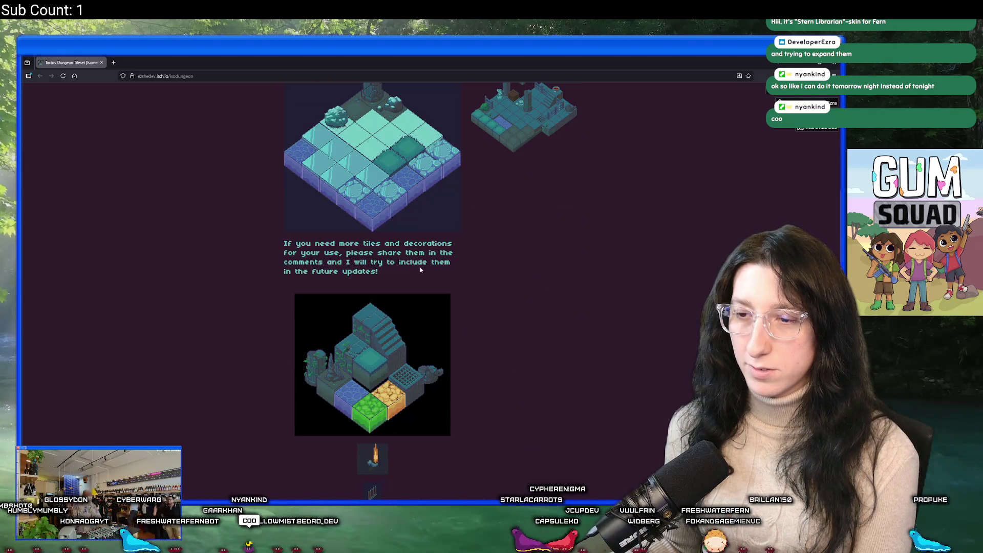
pyautogui.scroll(-4, 402, 323)
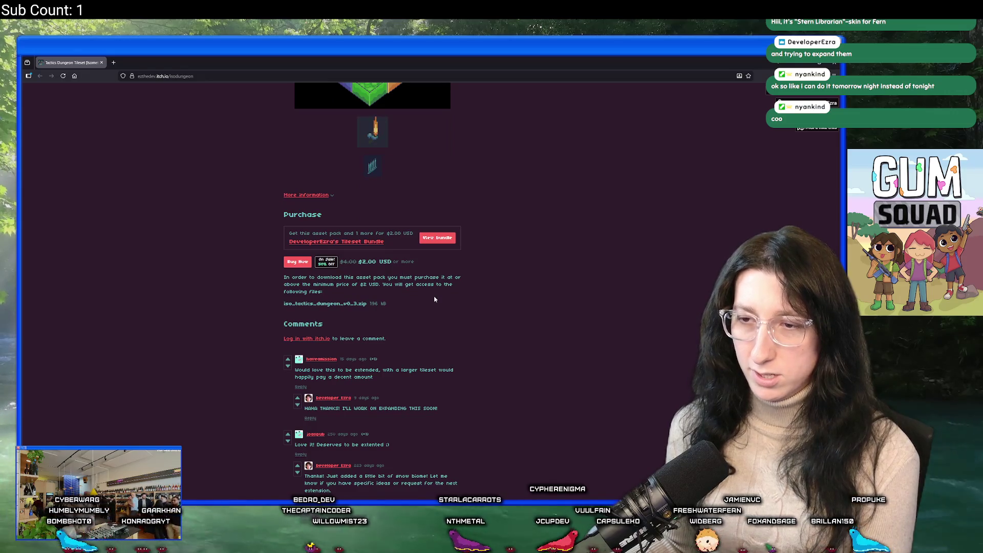
pyautogui.scroll(9, 425, 308)
pyautogui.scroll(5, 410, 320)
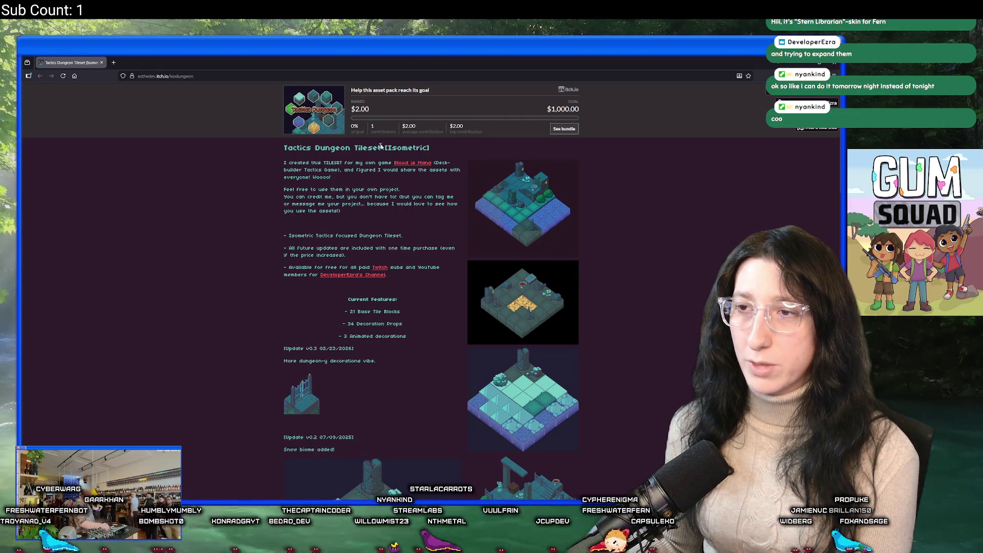
pyautogui.scroll(-2, 381, 297)
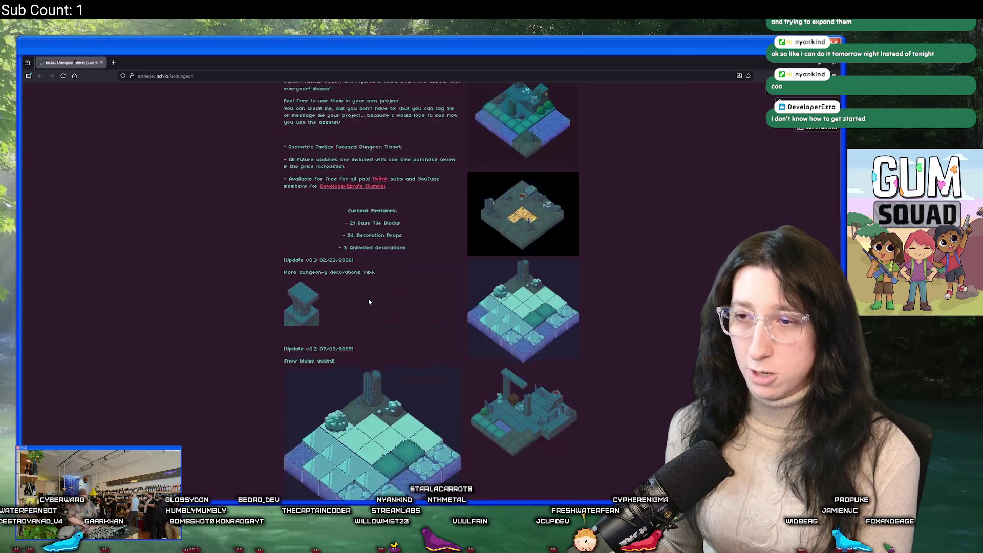
pyautogui.scroll(2, 381, 296)
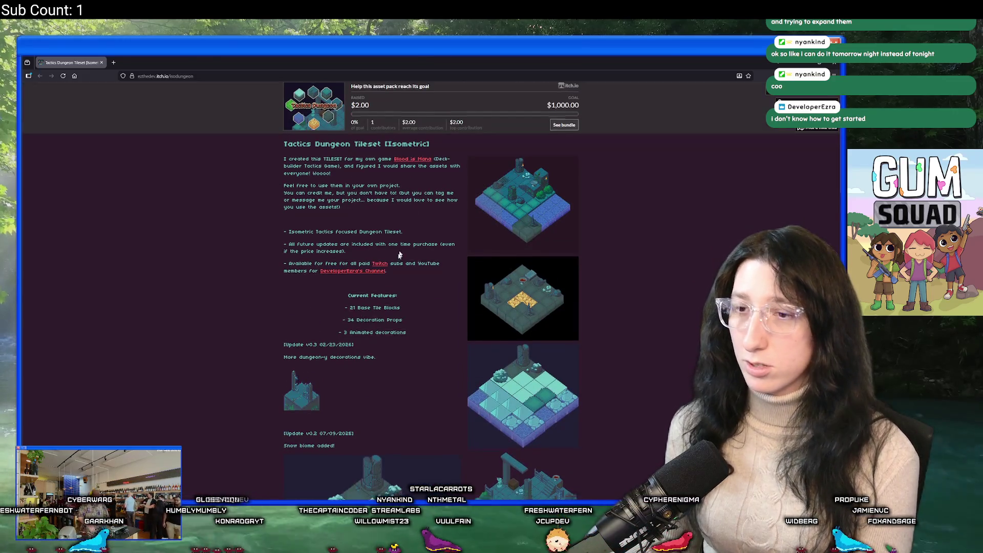
pyautogui.scroll(-15, 405, 231)
pyautogui.scroll(-8, 393, 277)
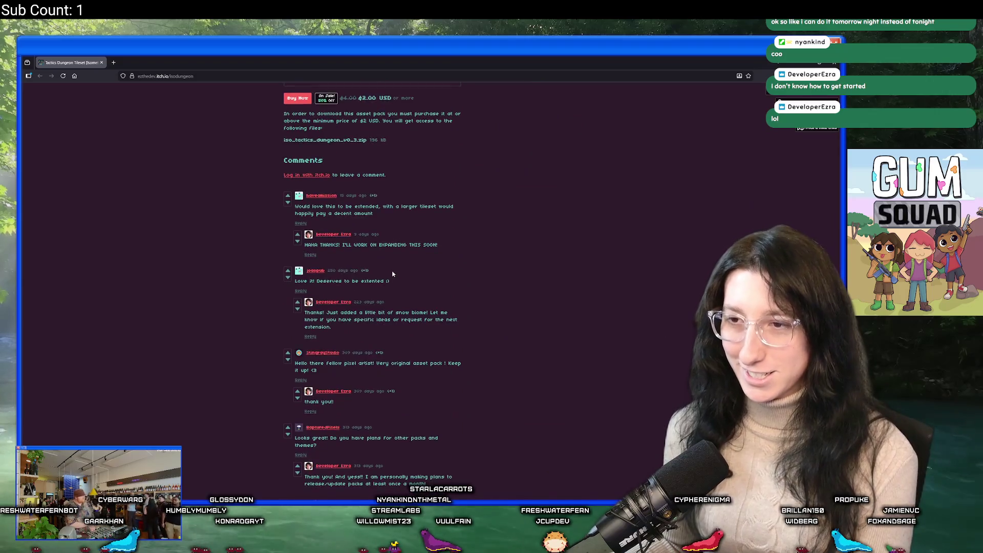
pyautogui.scroll(5, 392, 316)
pyautogui.scroll(15, 391, 316)
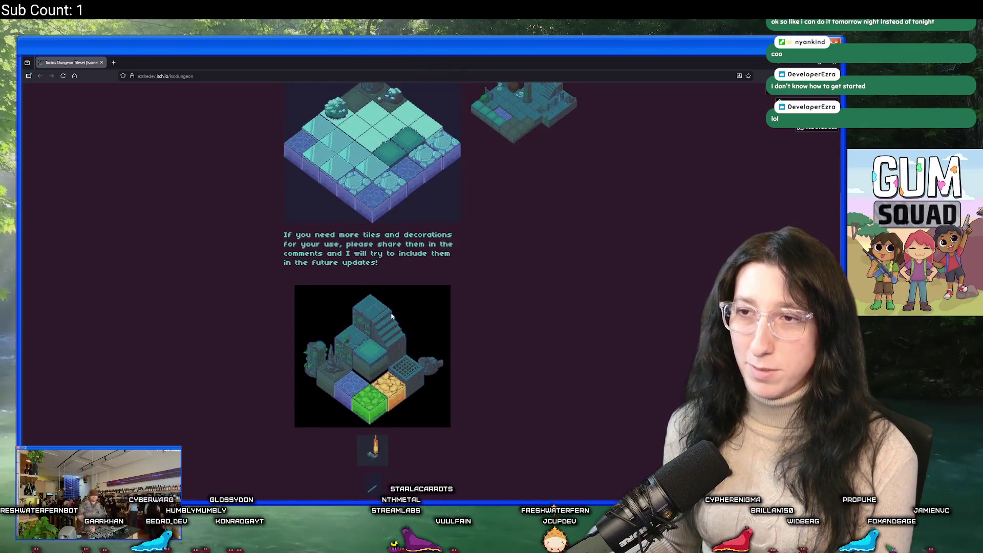
pyautogui.click(801, 101)
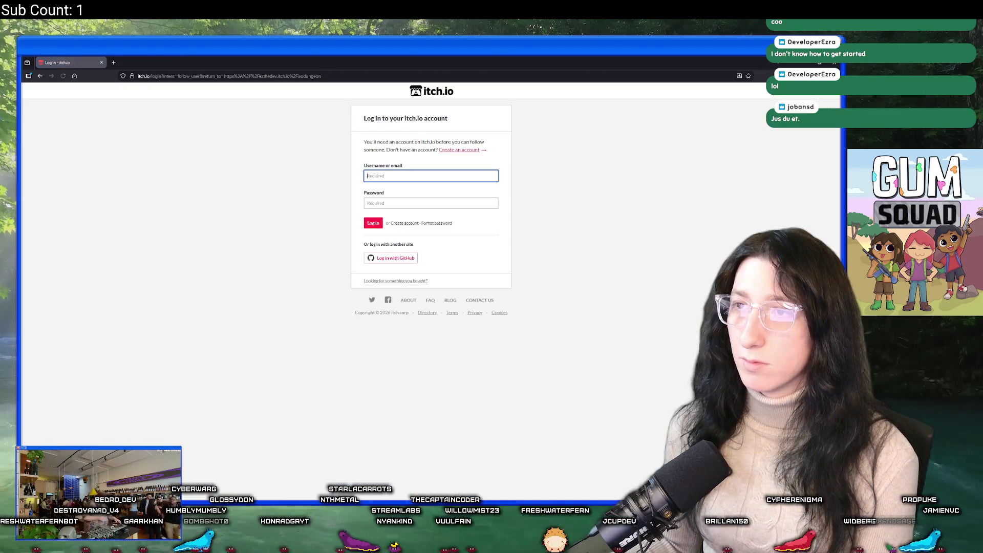
pyautogui.hotkey('alt', 'Tab')
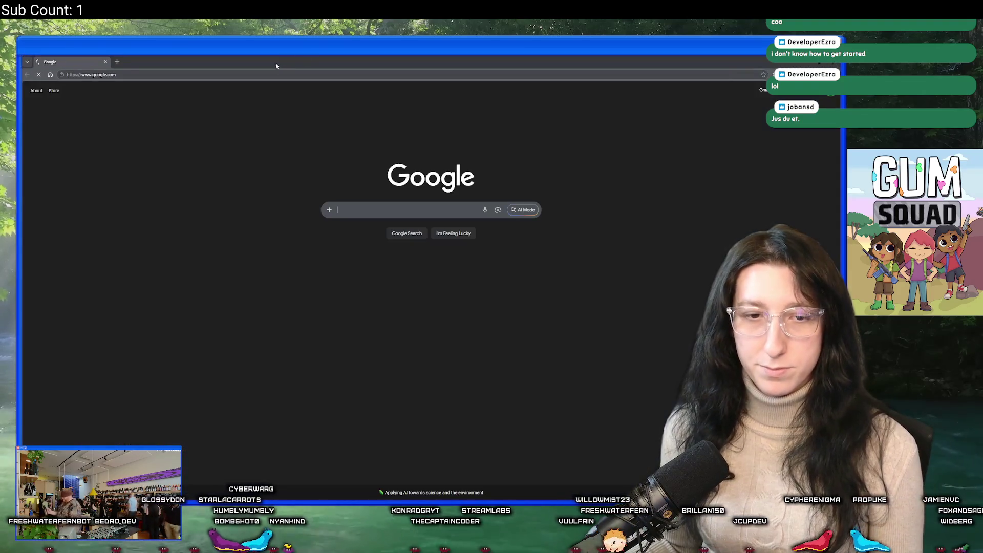
pyautogui.click(245, 74)
pyautogui.write('https://ezthedev.itch.io/forest-story')
pyautogui.press('Return')
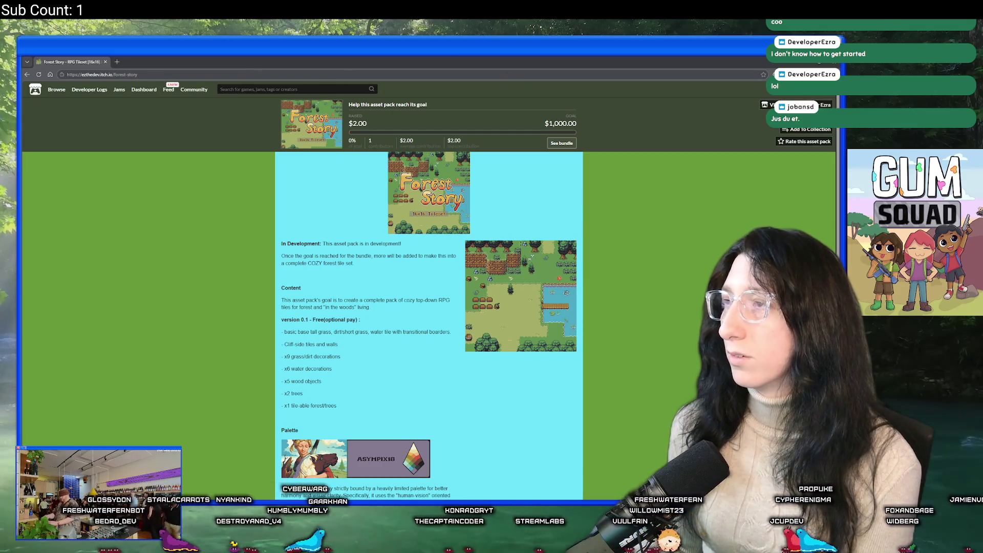
# From itch.io notifications, open the KitTea Café comment reply and upvote it.
pyautogui.click(774, 96)
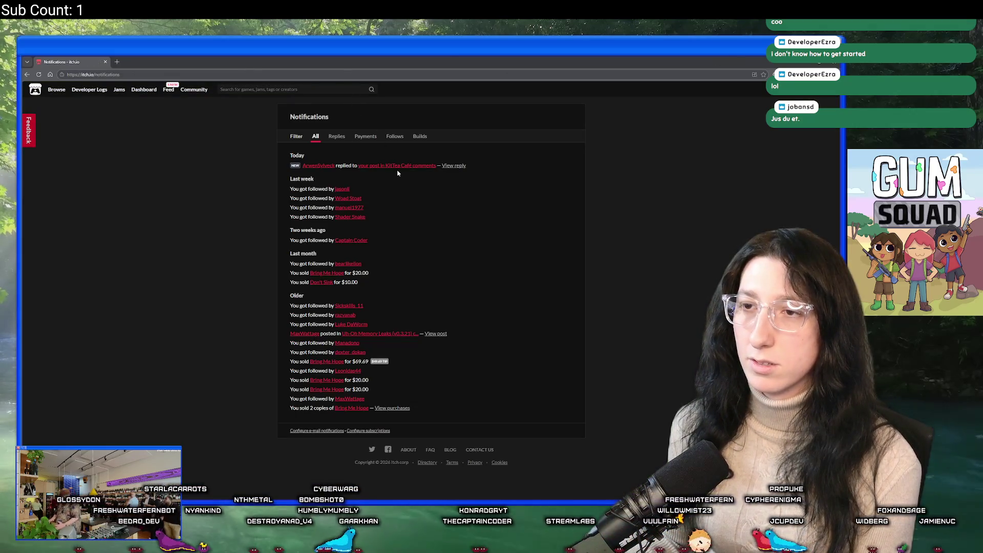
pyautogui.click(453, 165)
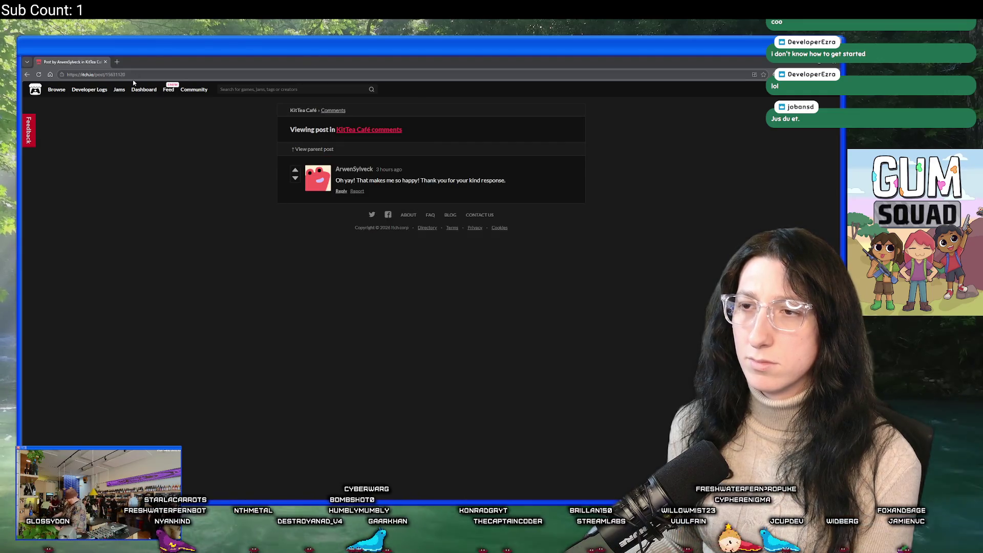
pyautogui.click(295, 170)
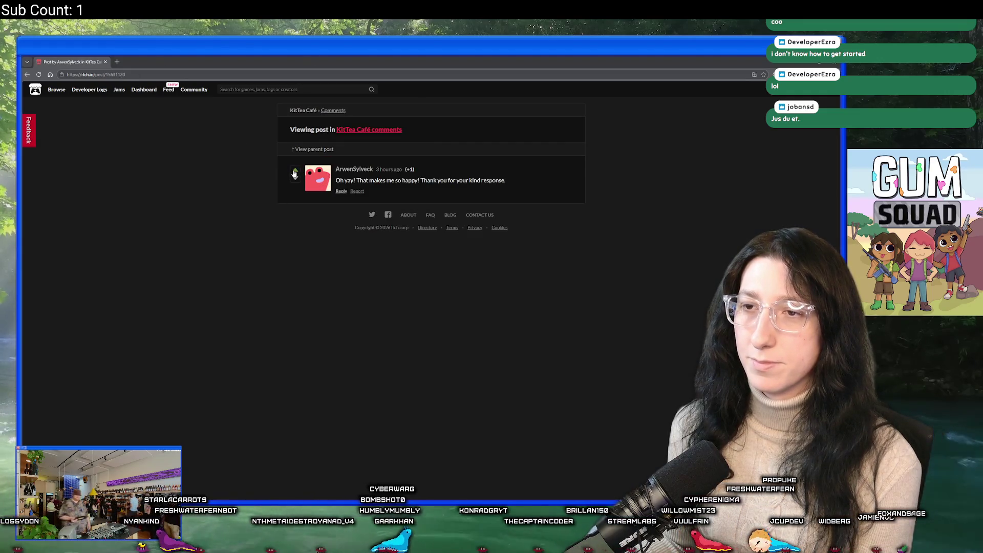
# Go back to the Forest Story page, browse it and a screenshot, then return to GameMaker.
pyautogui.doubleClick(27, 74)
pyautogui.scroll(-5, 230, 323)
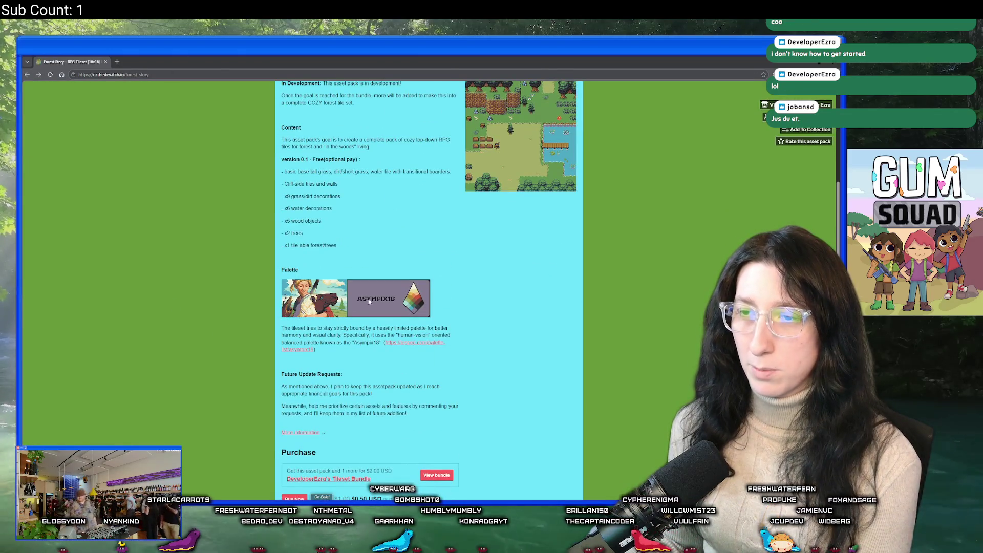
pyautogui.scroll(3, 368, 300)
pyautogui.click(512, 230)
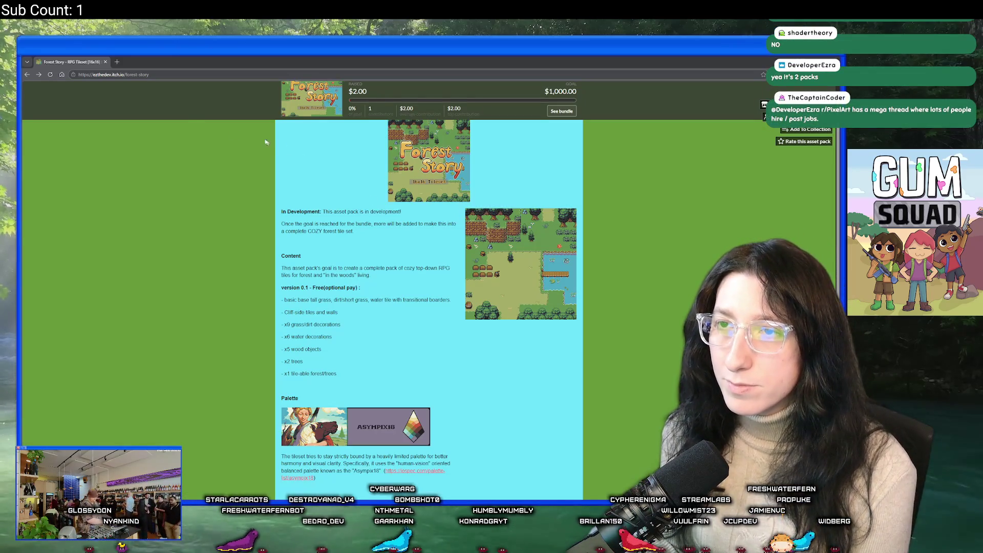
pyautogui.scroll(2, 154, 90)
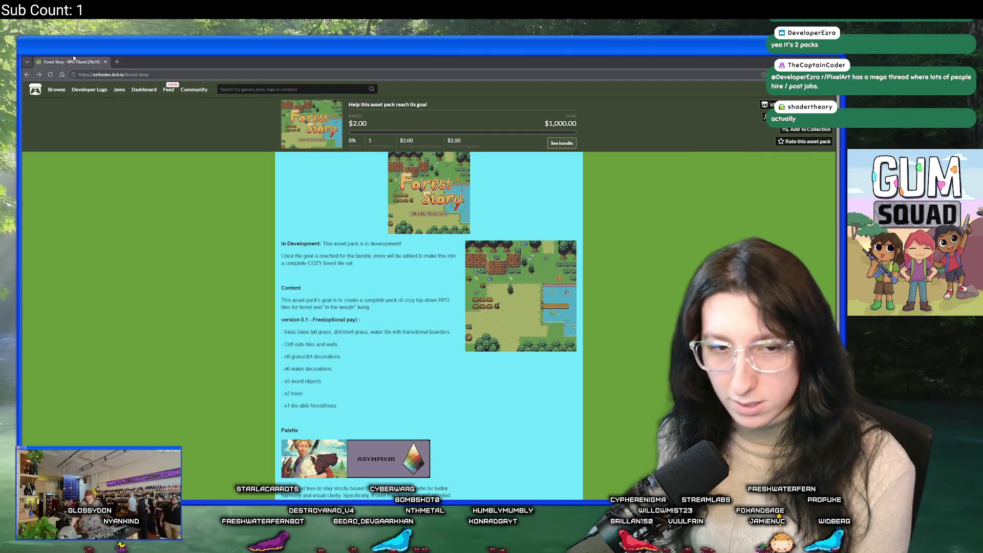
pyautogui.scroll(-5, 215, 236)
pyautogui.scroll(-1, 237, 248)
pyautogui.scroll(3, 238, 248)
pyautogui.scroll(-3, 307, 317)
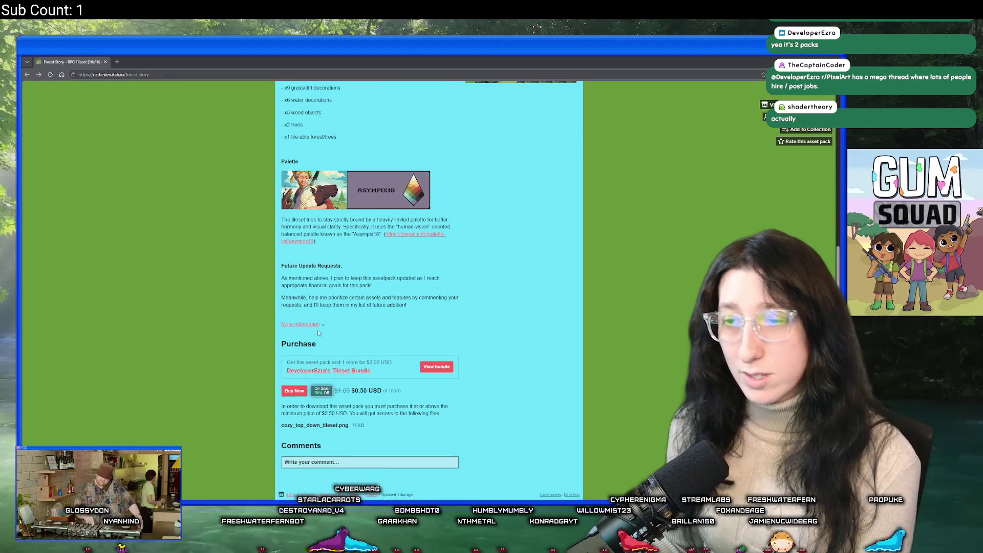
pyautogui.scroll(6, 385, 401)
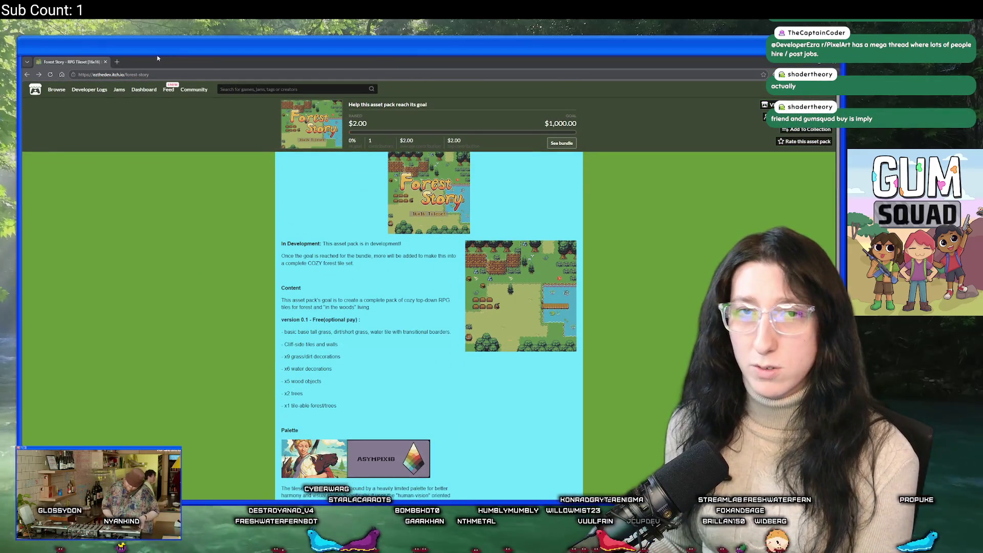
pyautogui.hotkey('alt', 'Tab')
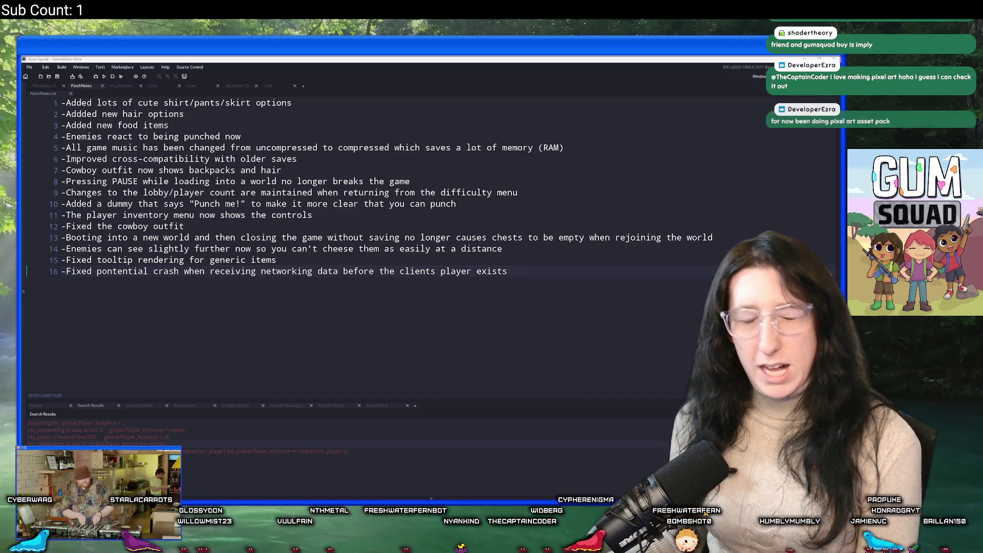
# Focus the 16-line PatchNotes.txt text in GameMaker, then switch to the DJ video.
pyautogui.click(354, 156)
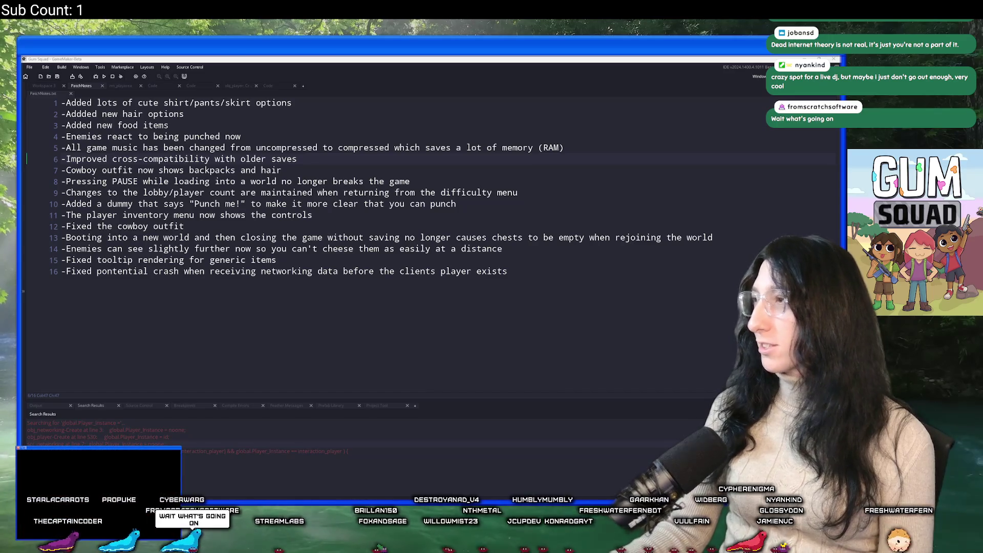
pyautogui.hotkey('alt', 'Tab')
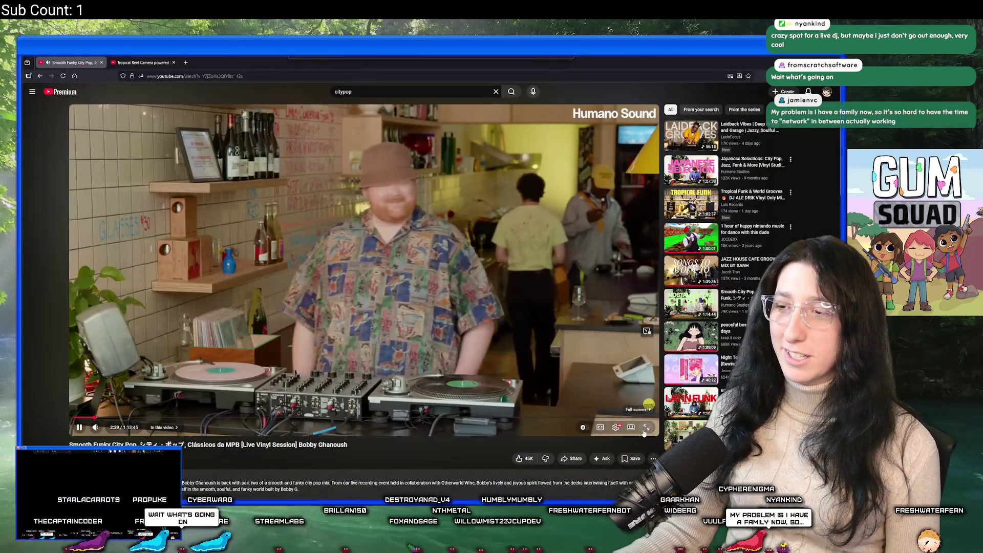
# Play the city pop DJ session full screen, skip ahead, and leave it paused.
pyautogui.doubleClick(591, 412)
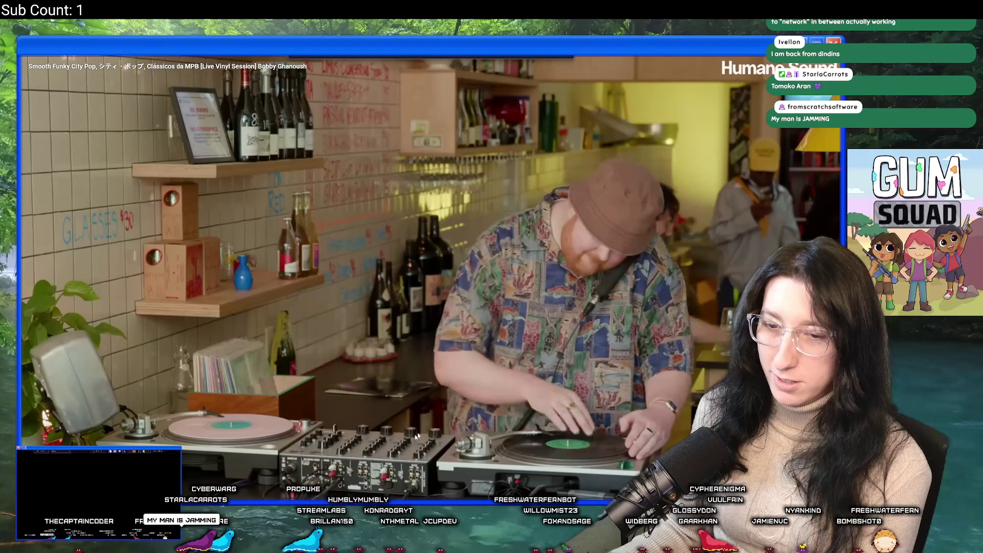
pyautogui.moveTo(102, 451); pyautogui.dragTo(109, 451)
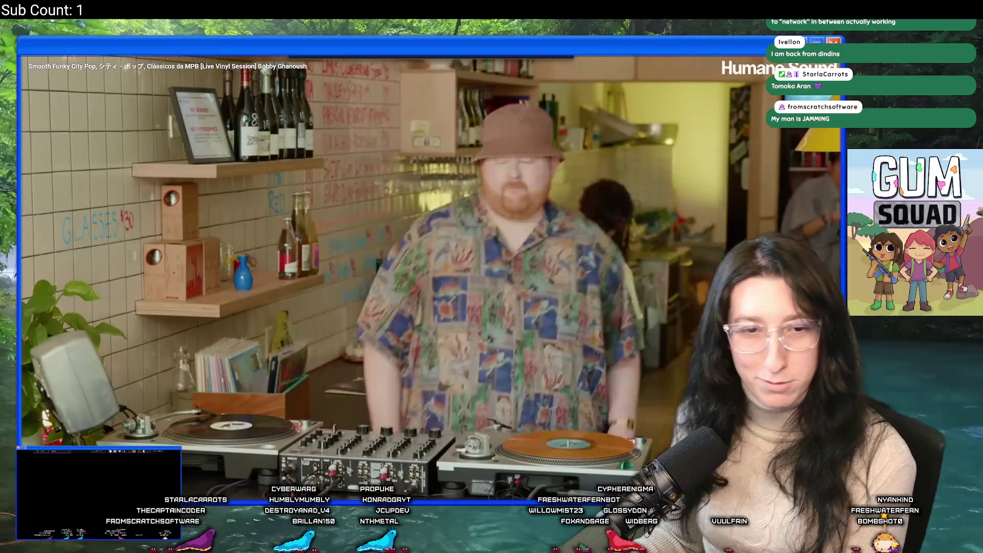
pyautogui.press('space')
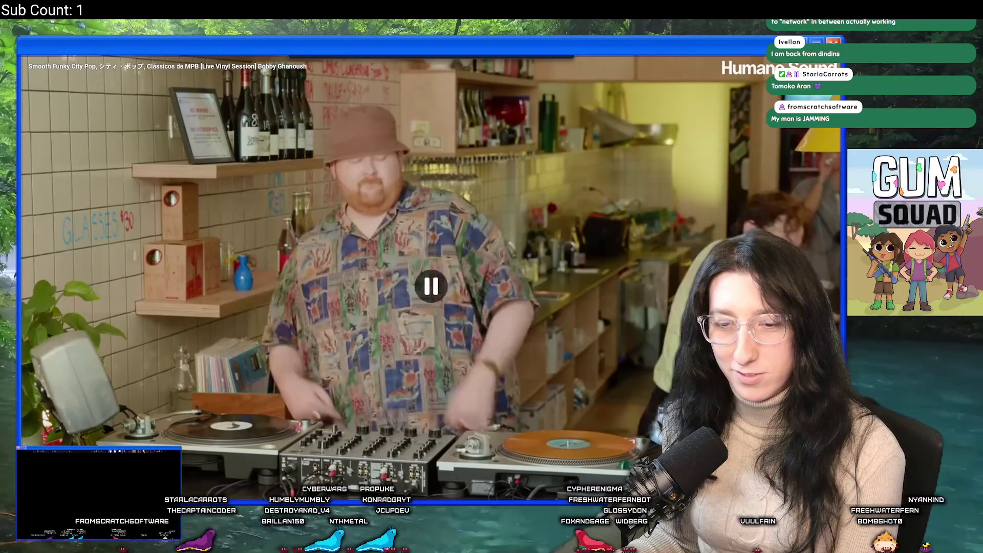
pyautogui.press('space')
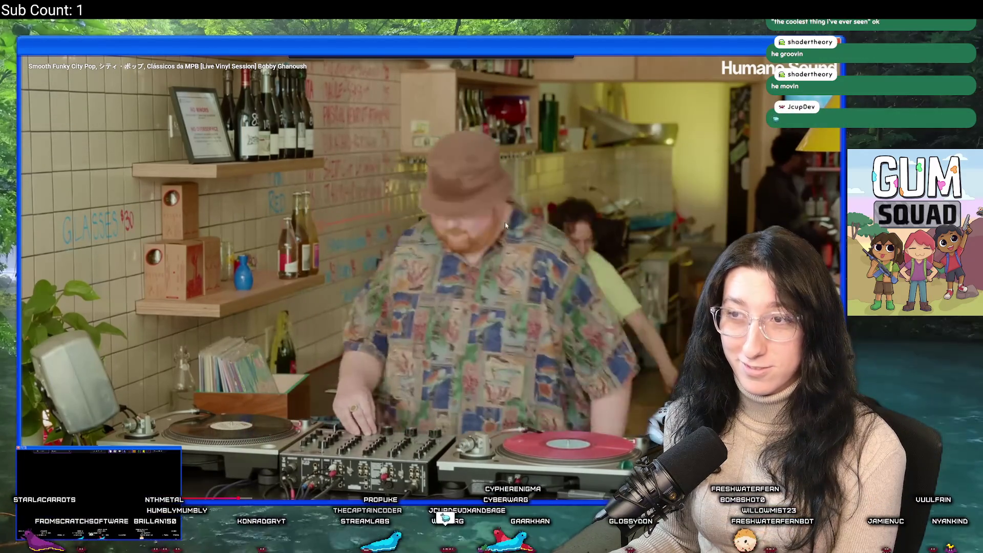
pyautogui.click(480, 189)
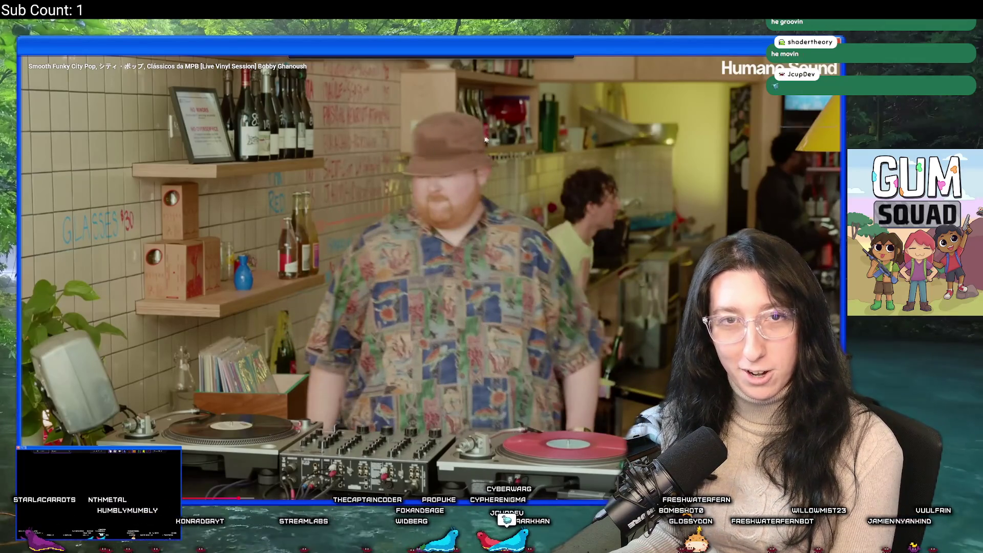
pyautogui.click(425, 223)
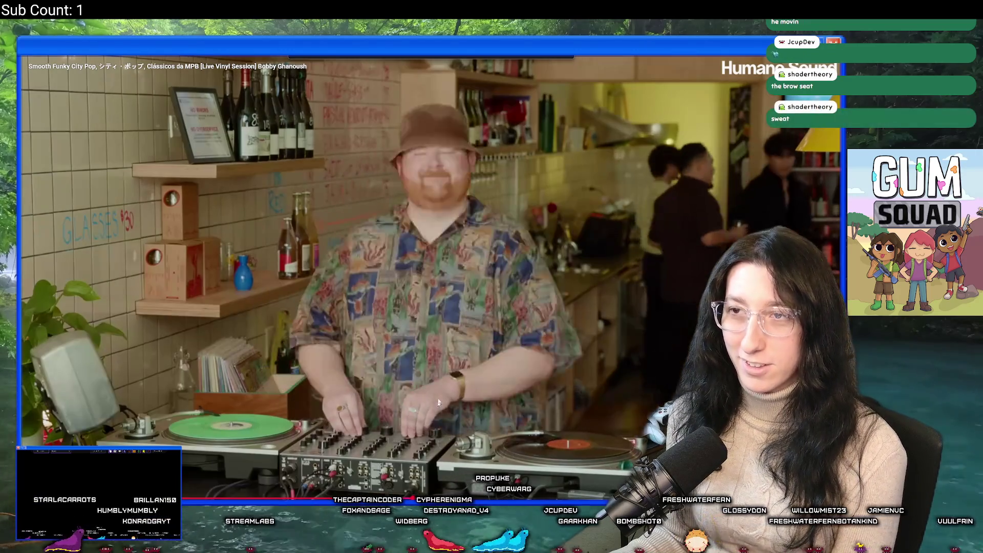
pyautogui.click(385, 176)
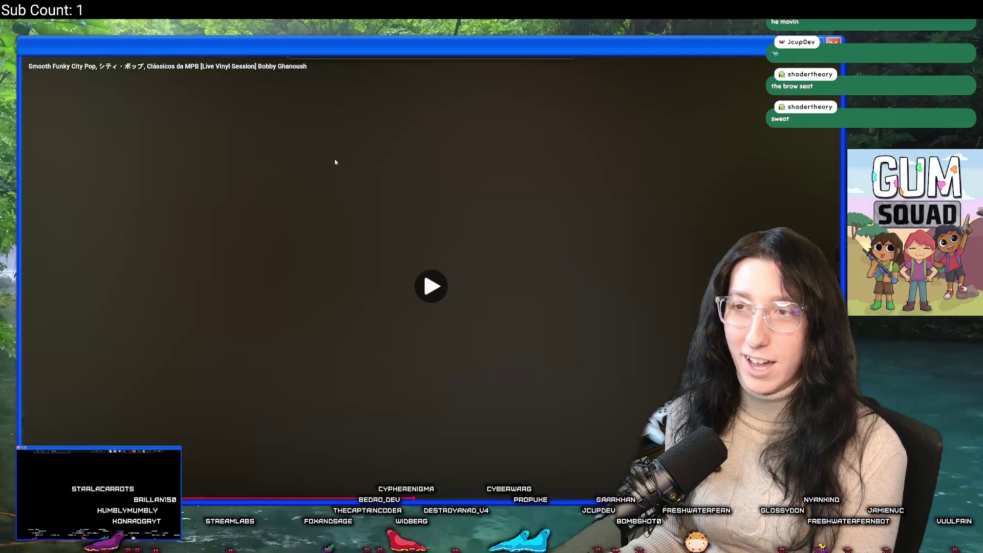
# Resume the paused full-screen city pop DJ session.
pyautogui.click(492, 263)
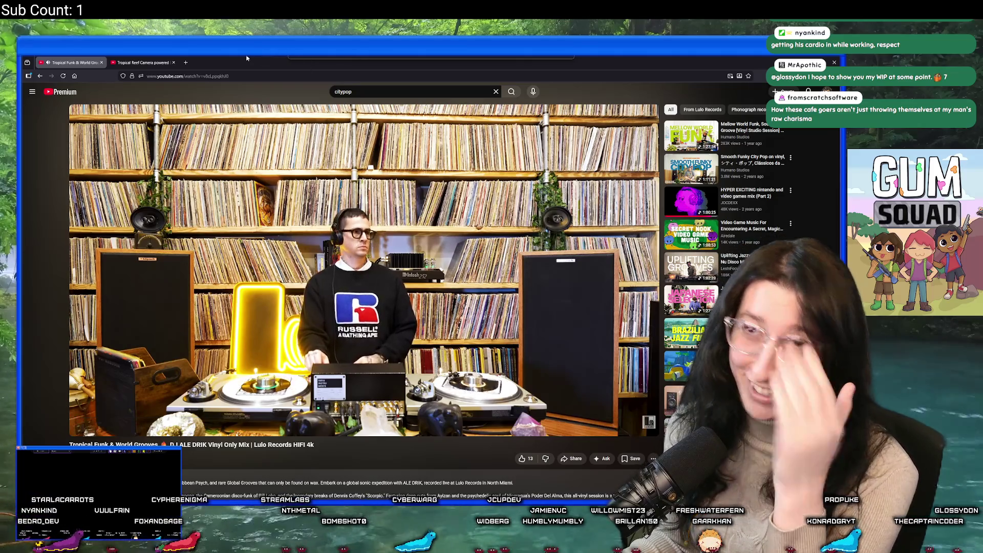
# Switch from the Tropical Funk vinyl mix back to GameMaker's PatchNotes.txt.
pyautogui.hotkey('alt', 'Tab')
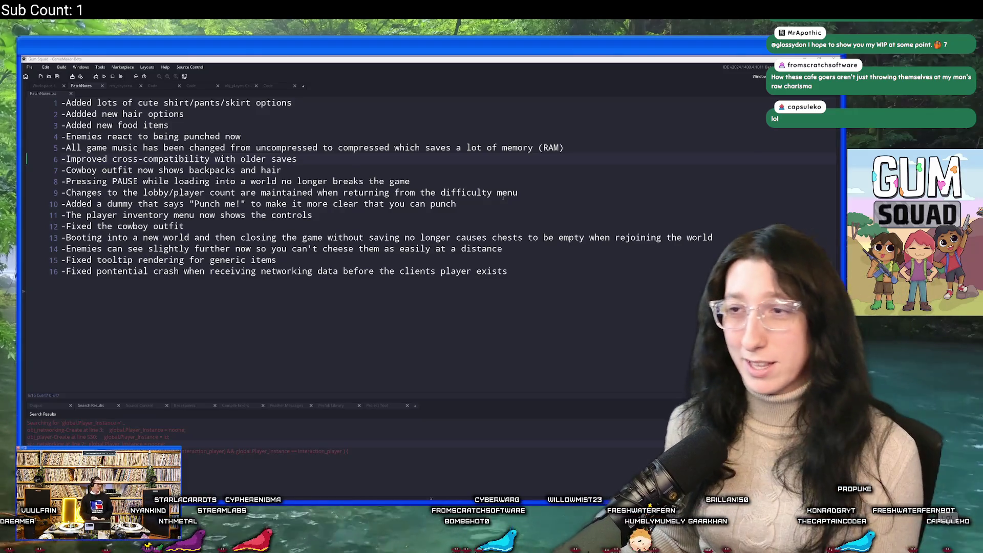
pyautogui.click(342, 171)
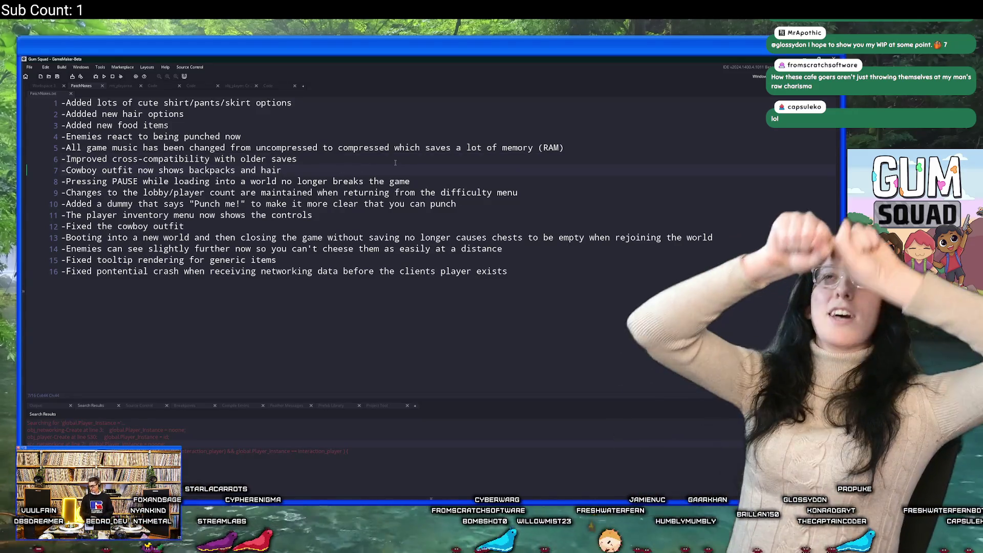